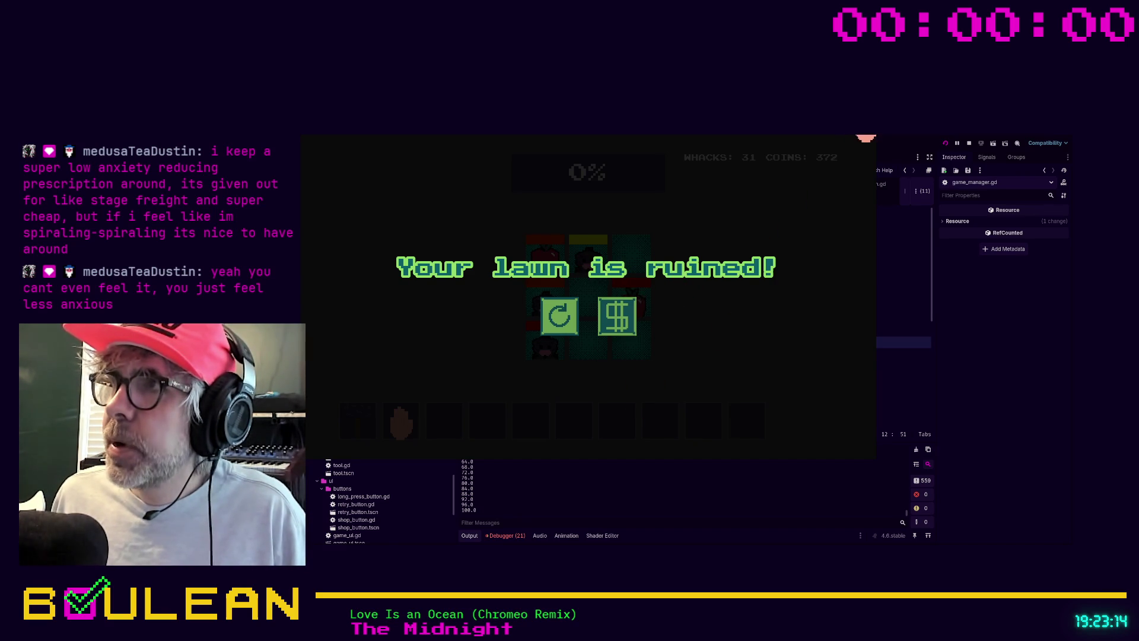
- Close the finished game and return to the state variable line in shop.gd
click(865, 138)
click(686, 310)
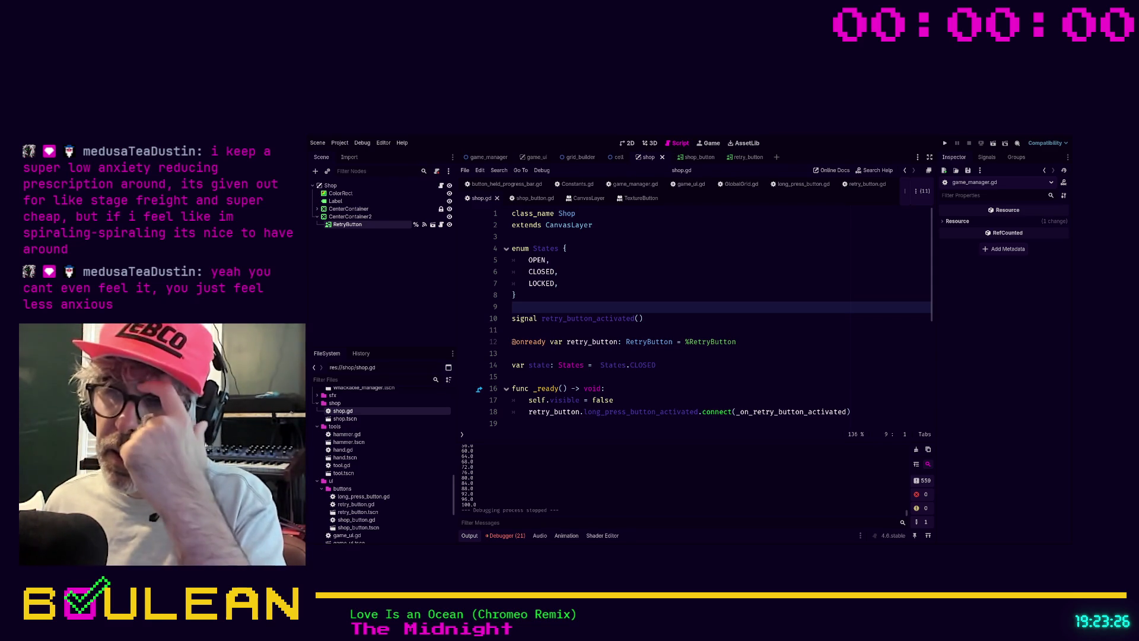
click(695, 366)
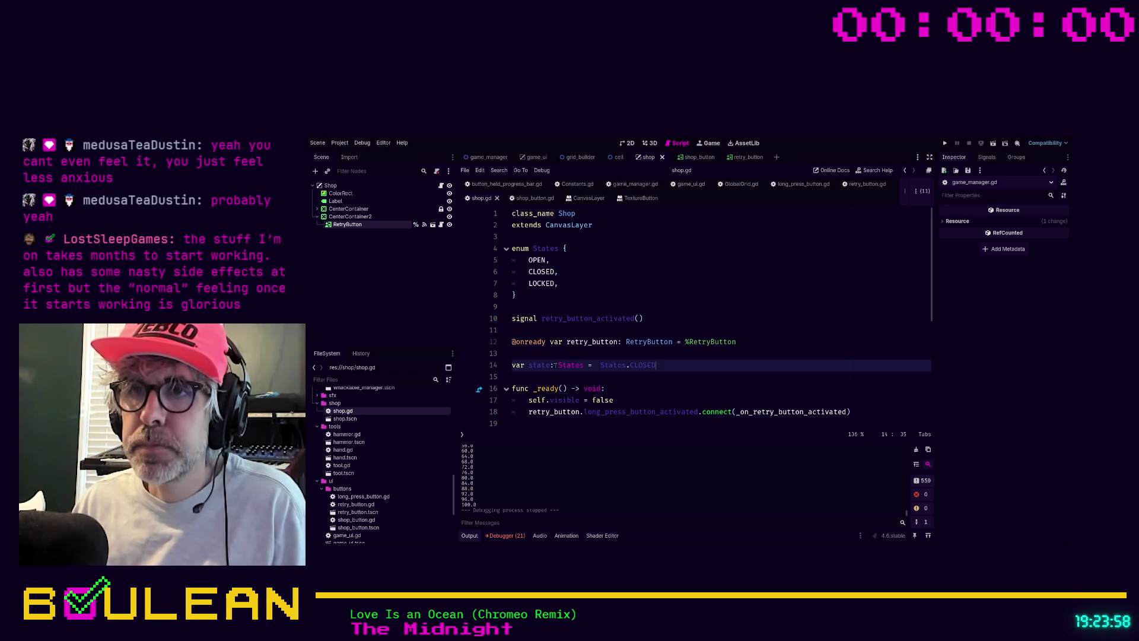
click(532, 377)
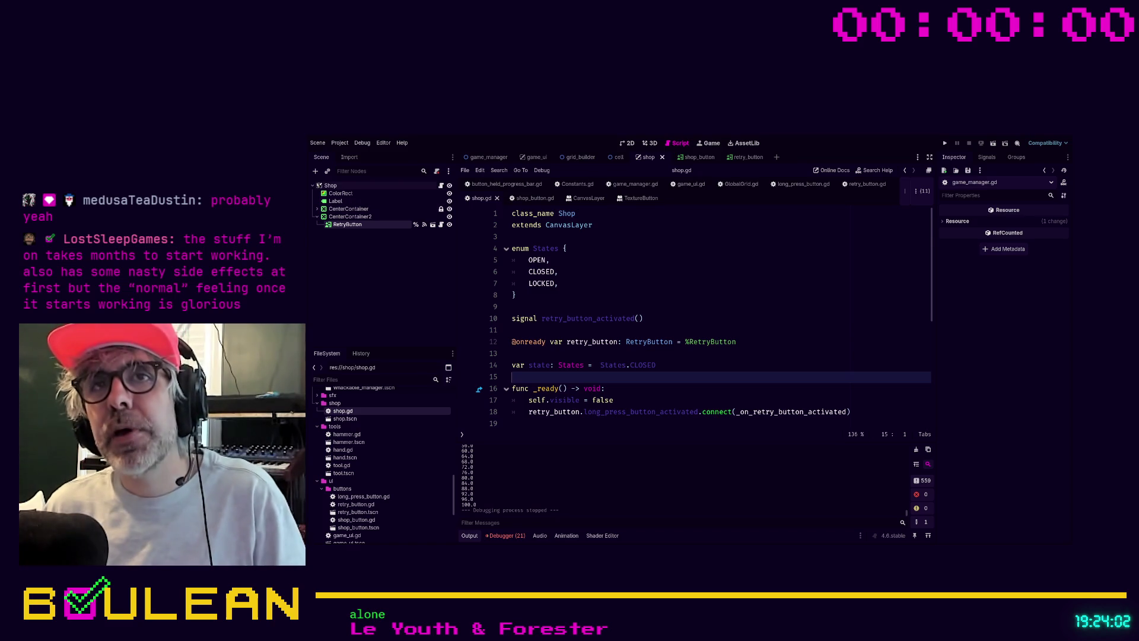
click(327, 185)
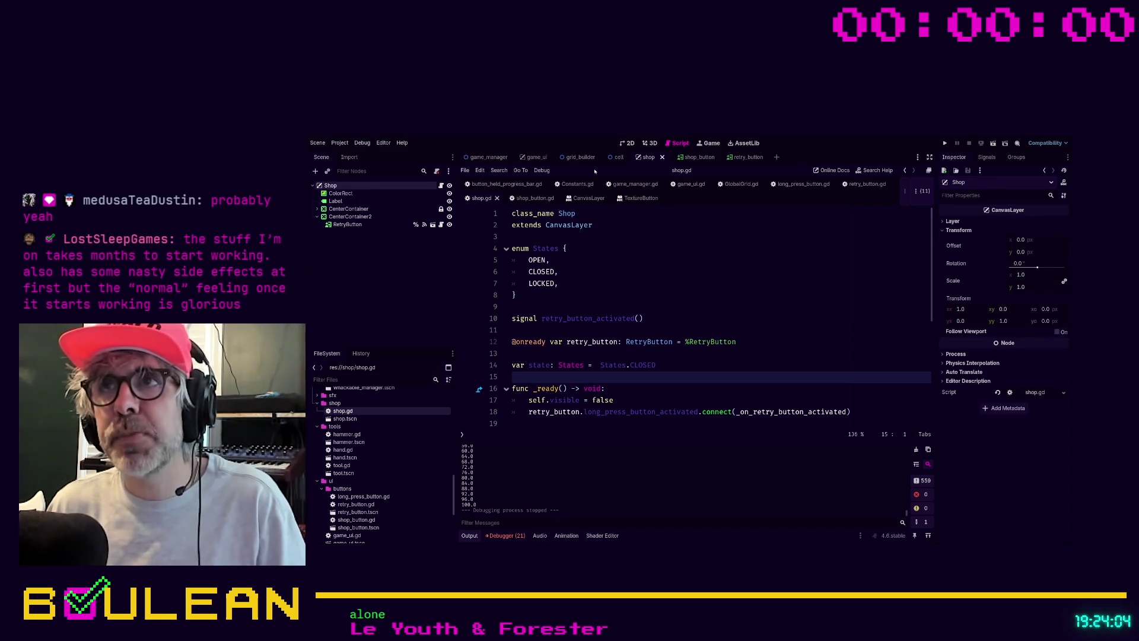
click(630, 144)
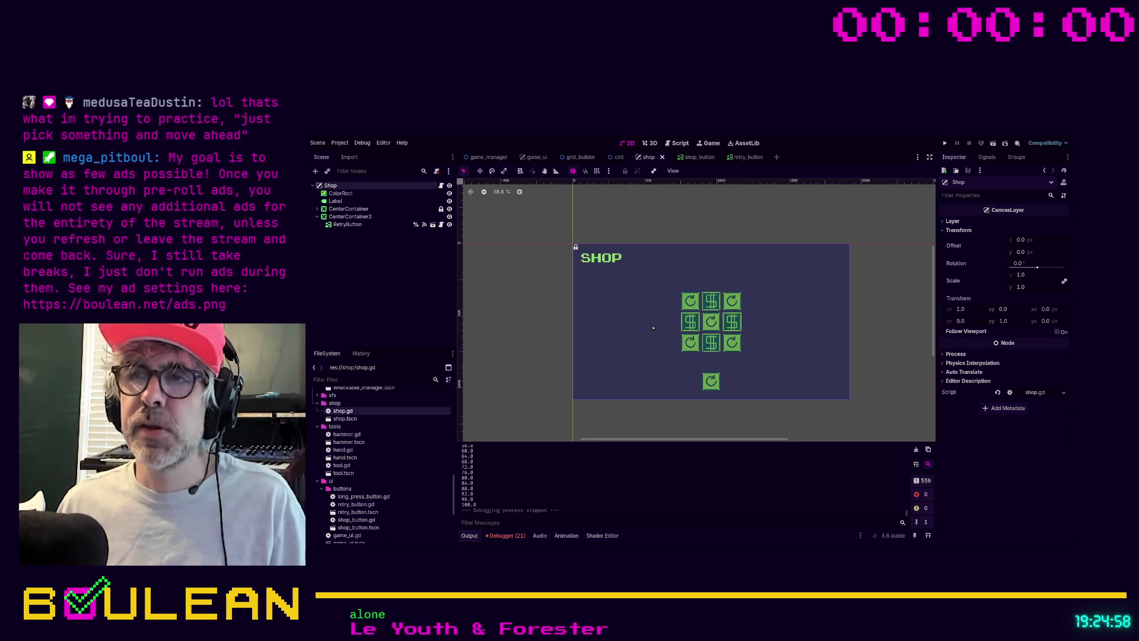
- Select the top-left retry button in the shop grid and run the project with F5
click(688, 300)
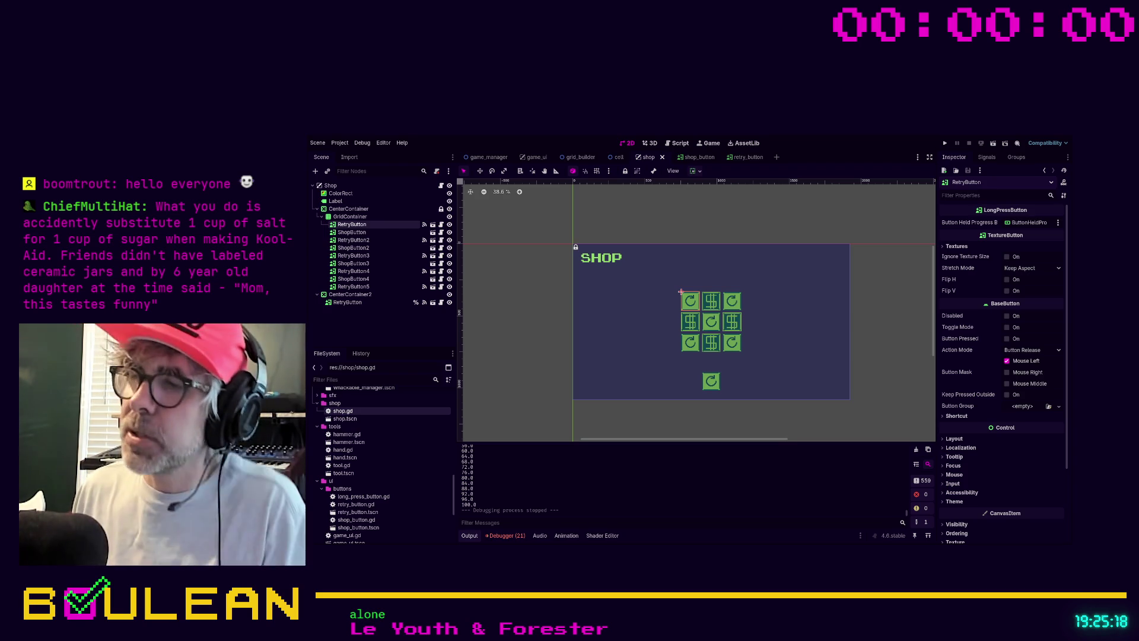
key(F5)
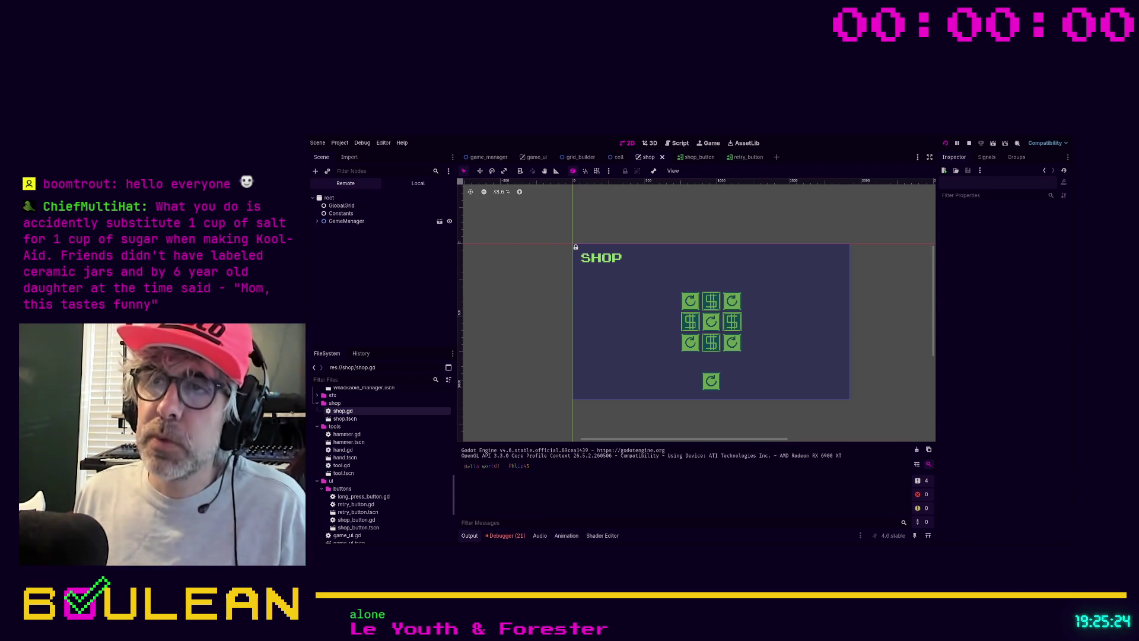
key(F5)
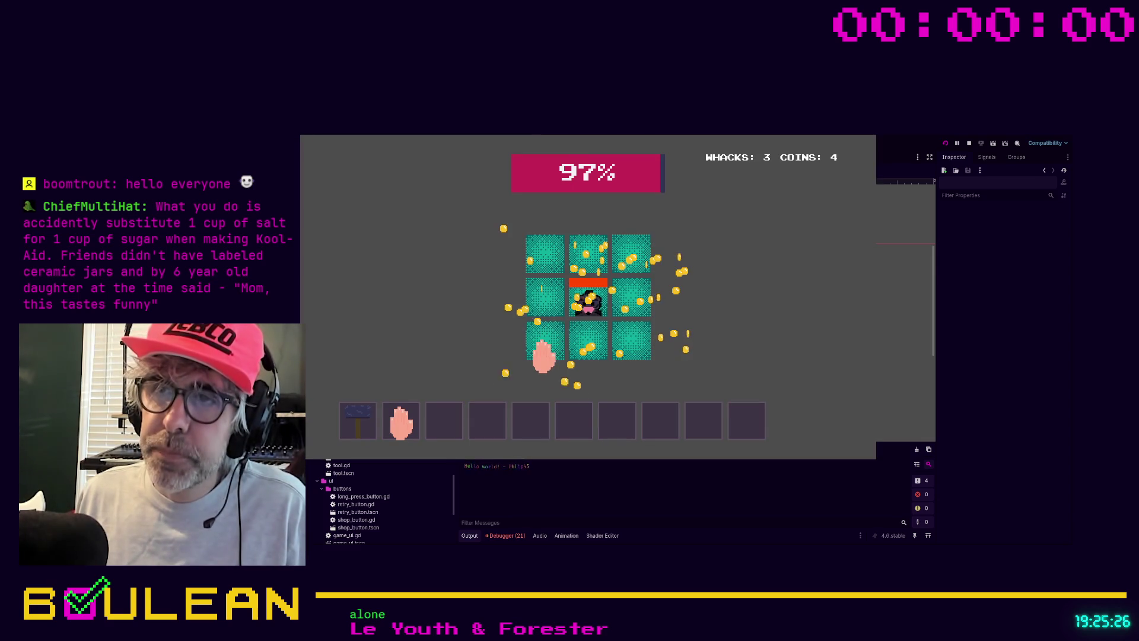
- Whack seven moles across the grid, then stop the running game with F8
click(585, 347)
click(550, 350)
click(551, 350)
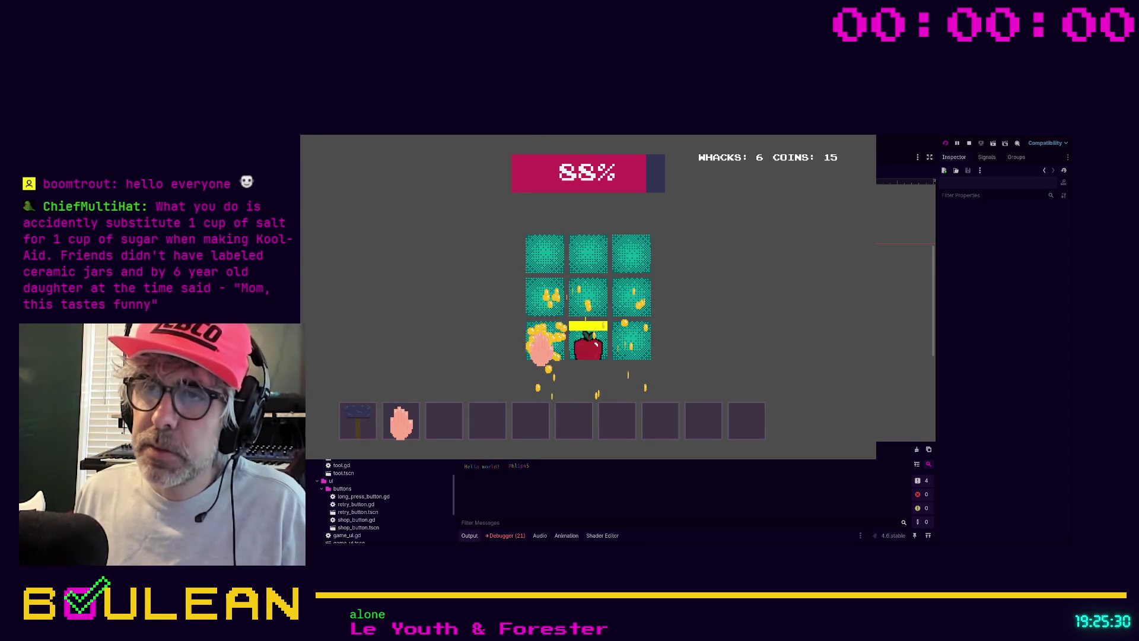
click(588, 346)
click(586, 258)
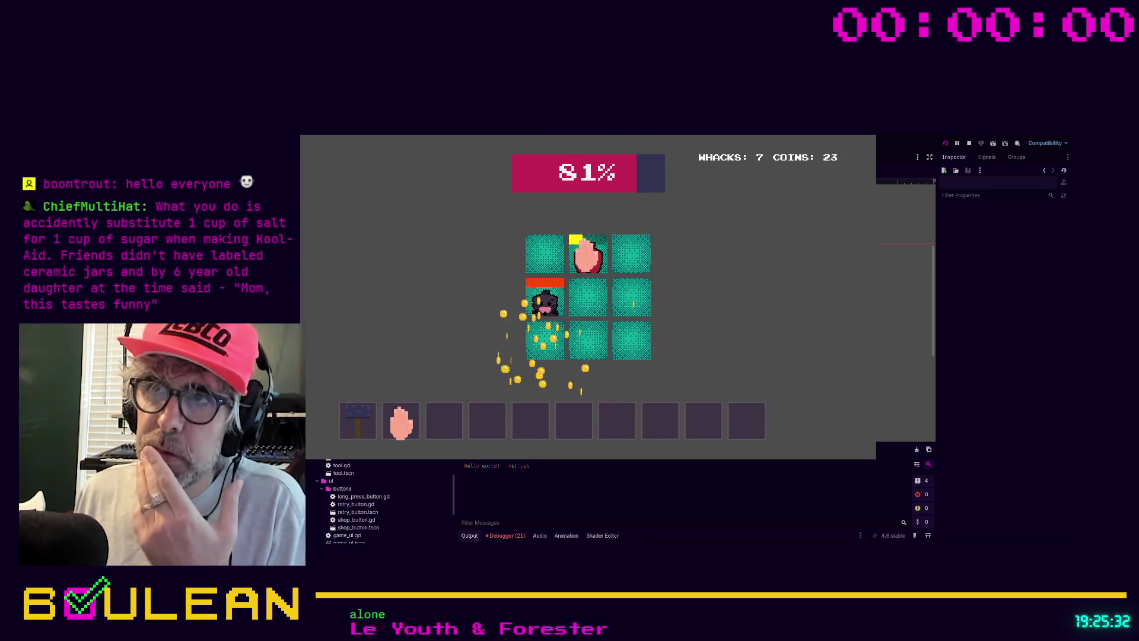
click(558, 288)
click(543, 259)
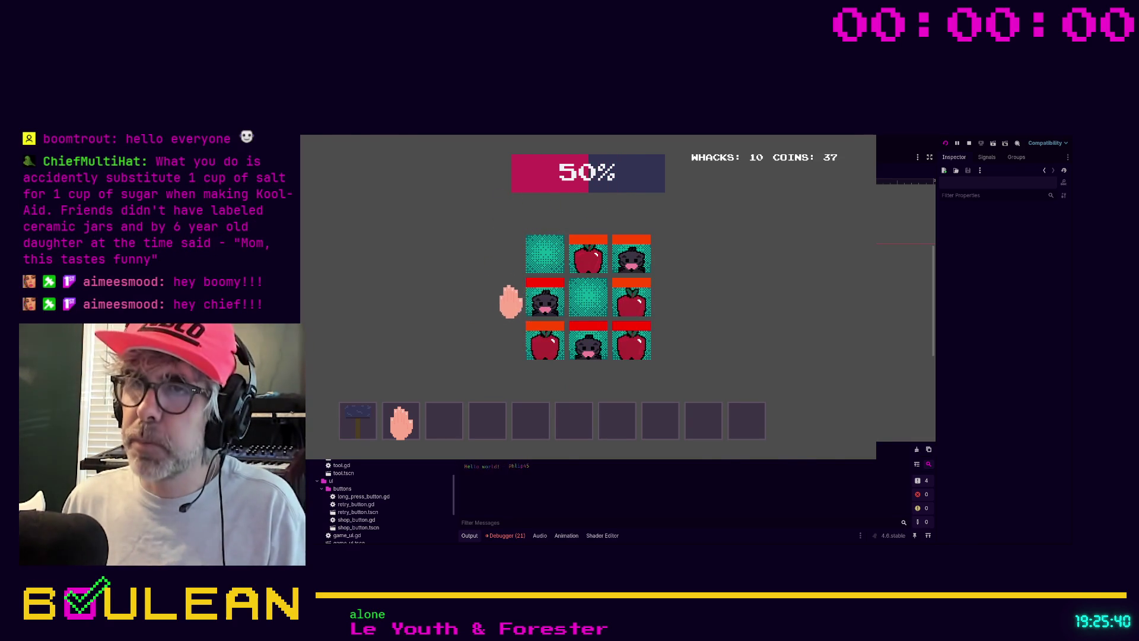
key(F8)
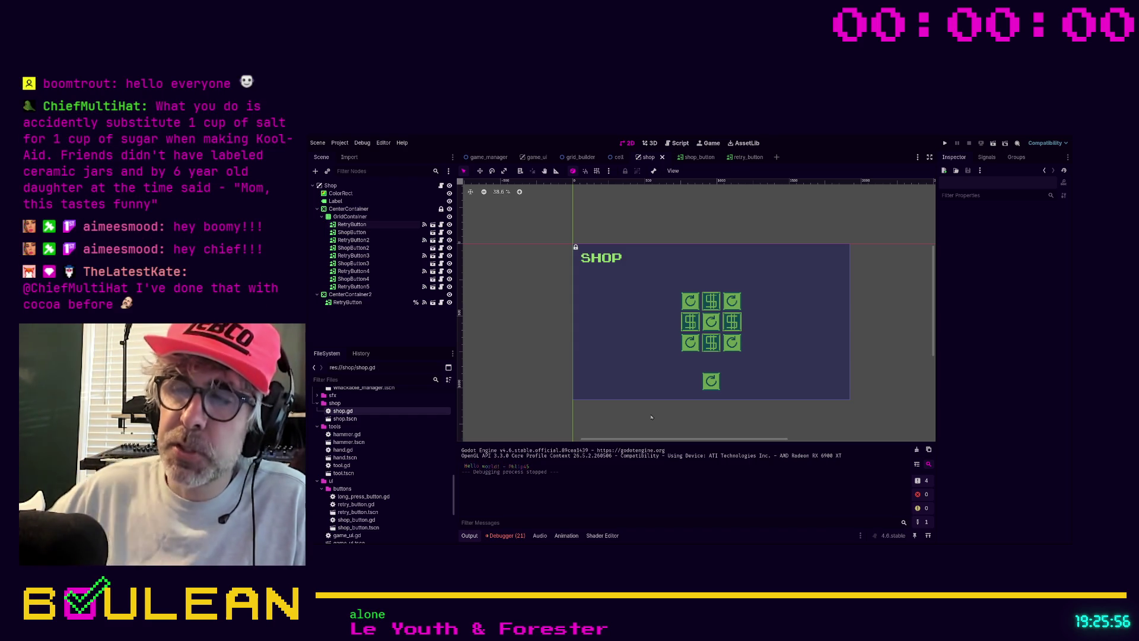
scroll(709, 312, up, 2)
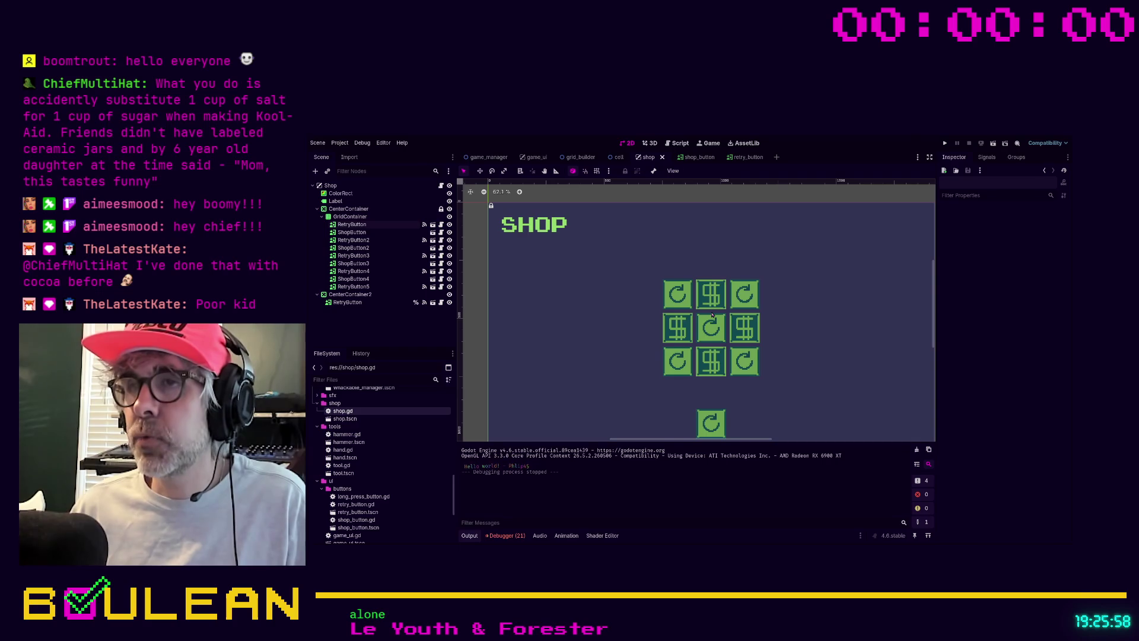
click(696, 295)
click(749, 294)
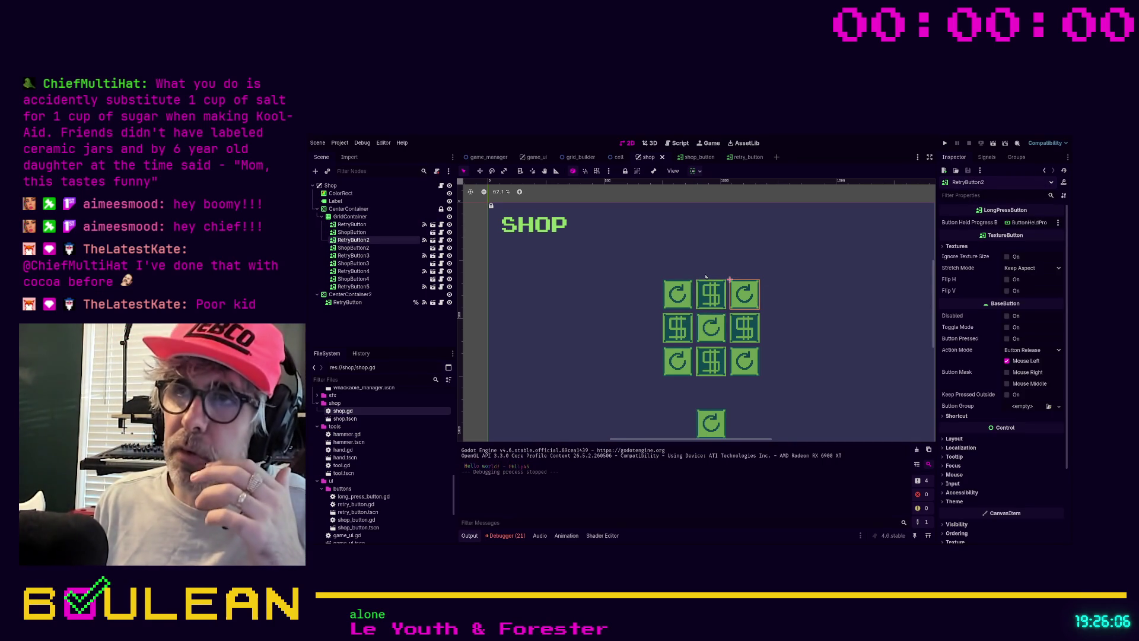
scroll(639, 295, down, 1)
scroll(639, 295, down, 1)
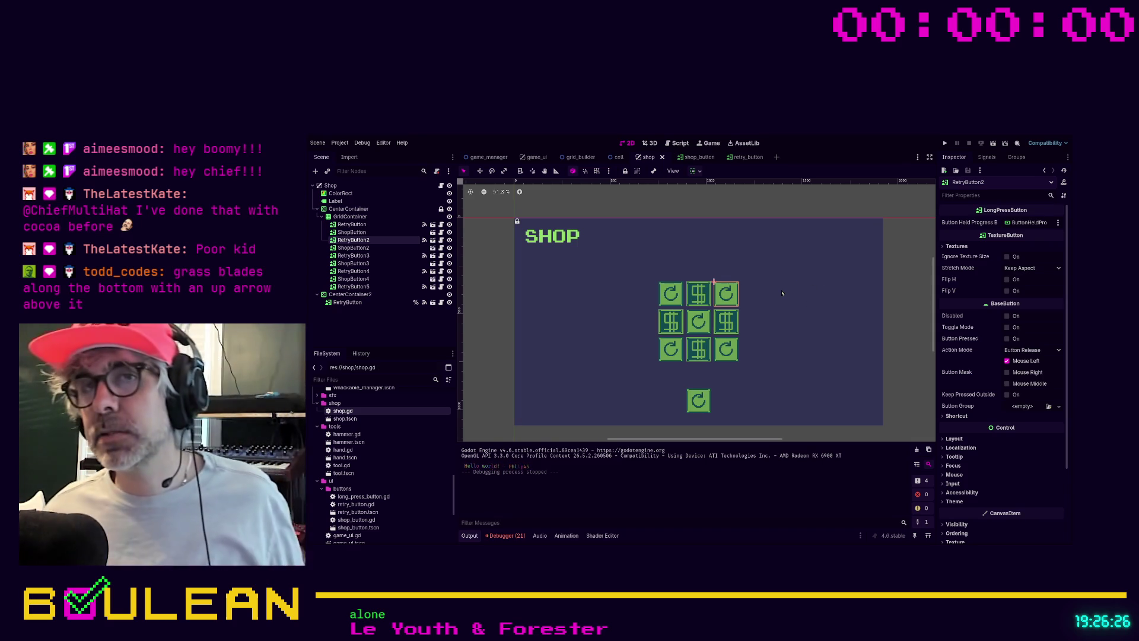
click(349, 225)
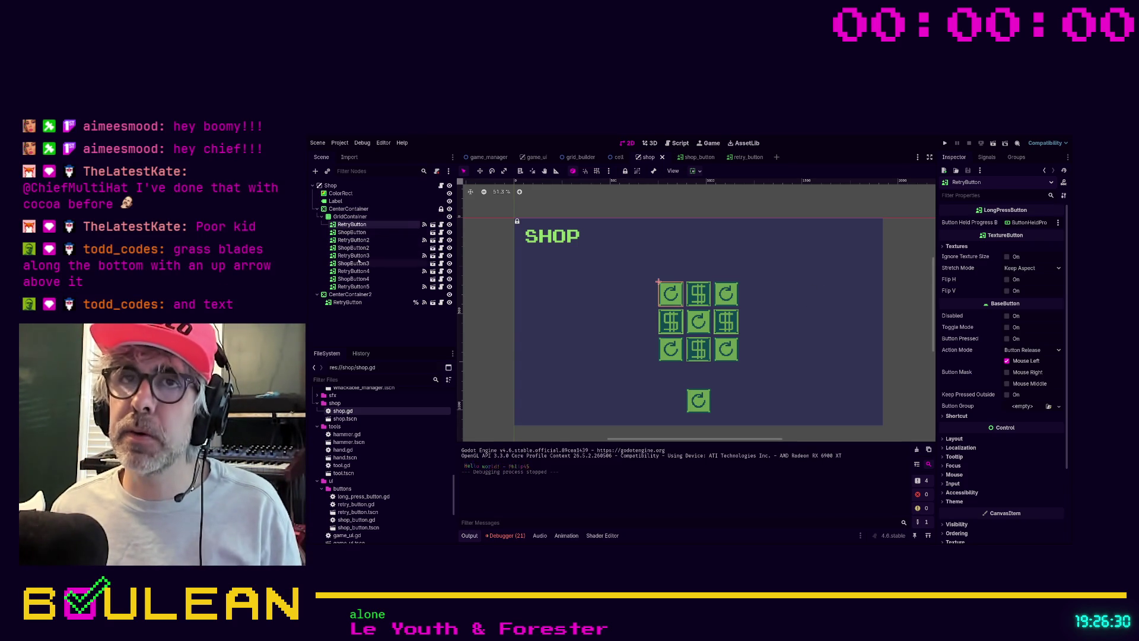
click(321, 219)
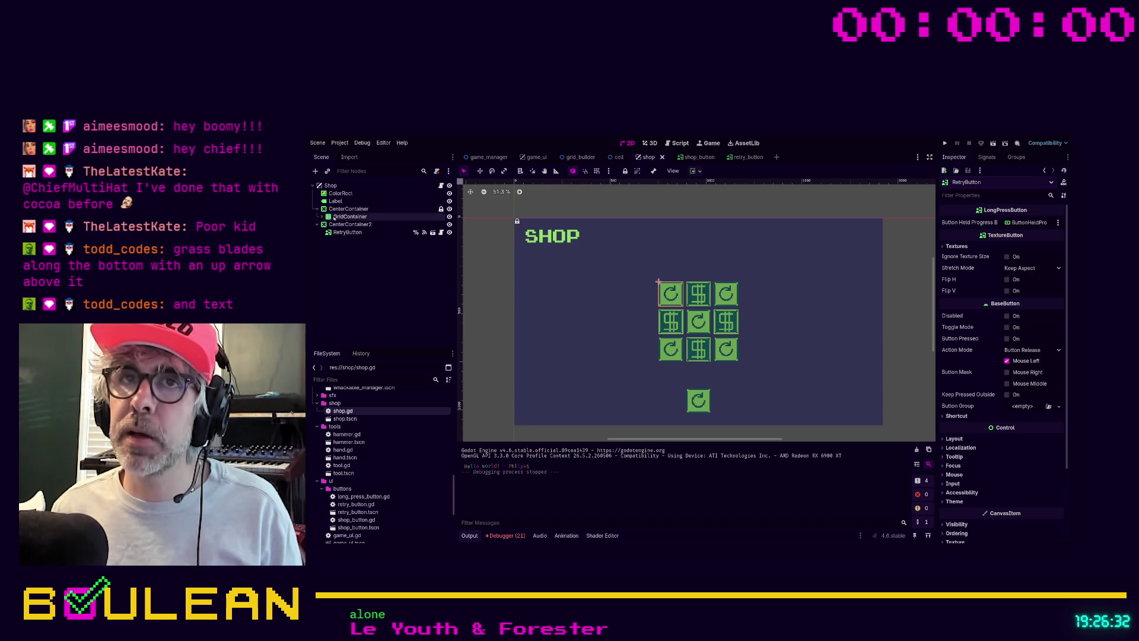
click(347, 210)
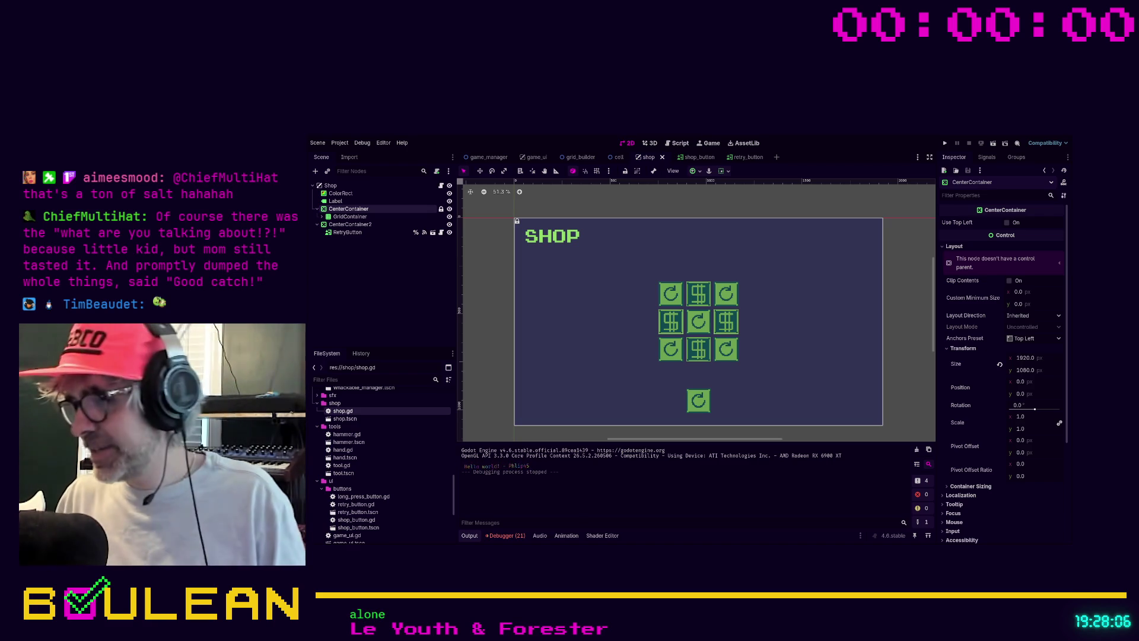
click(341, 193)
click(359, 212)
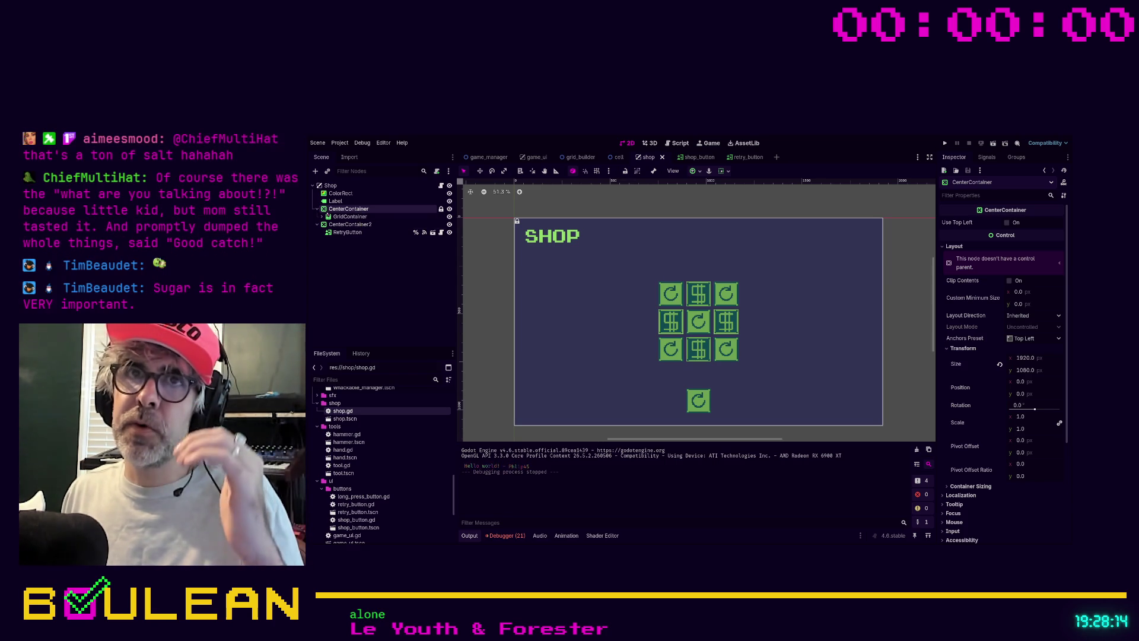
click(349, 217)
click(344, 209)
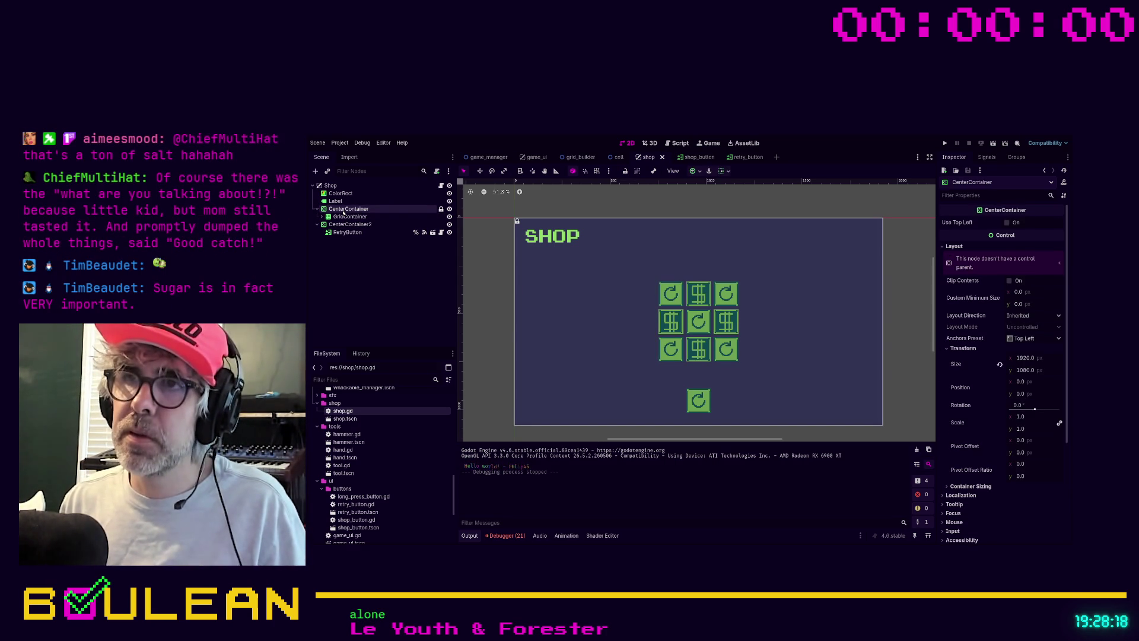
- Build a VBoxContainer holding an HBoxContainer with a Label under CenterContainer
key(ctrl+a)
key(Return)
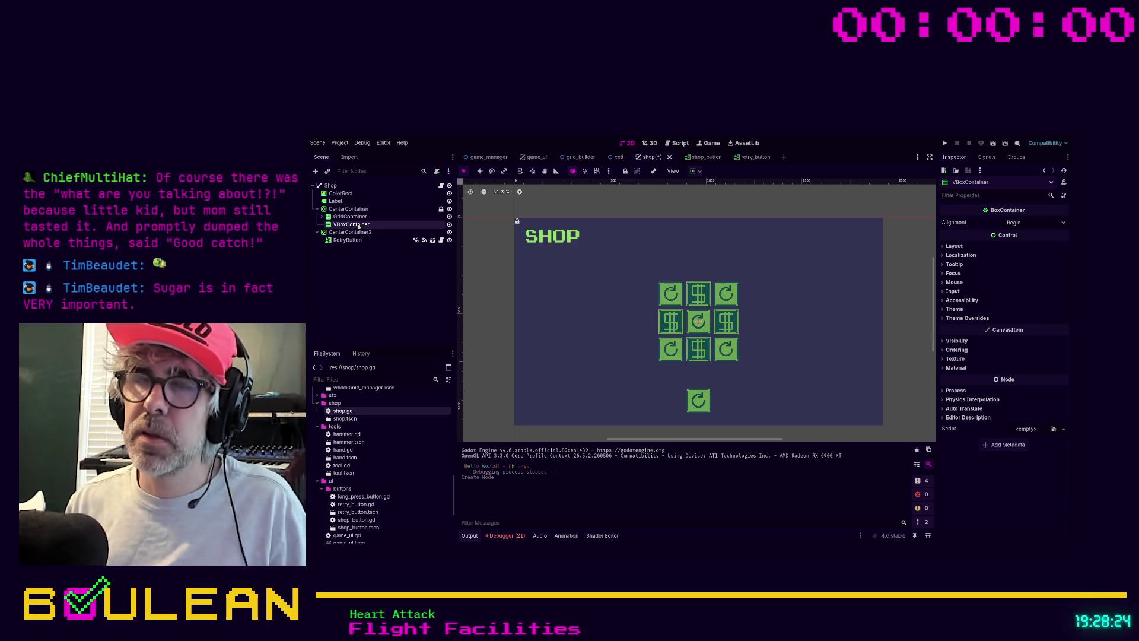
key(ctrl+v)
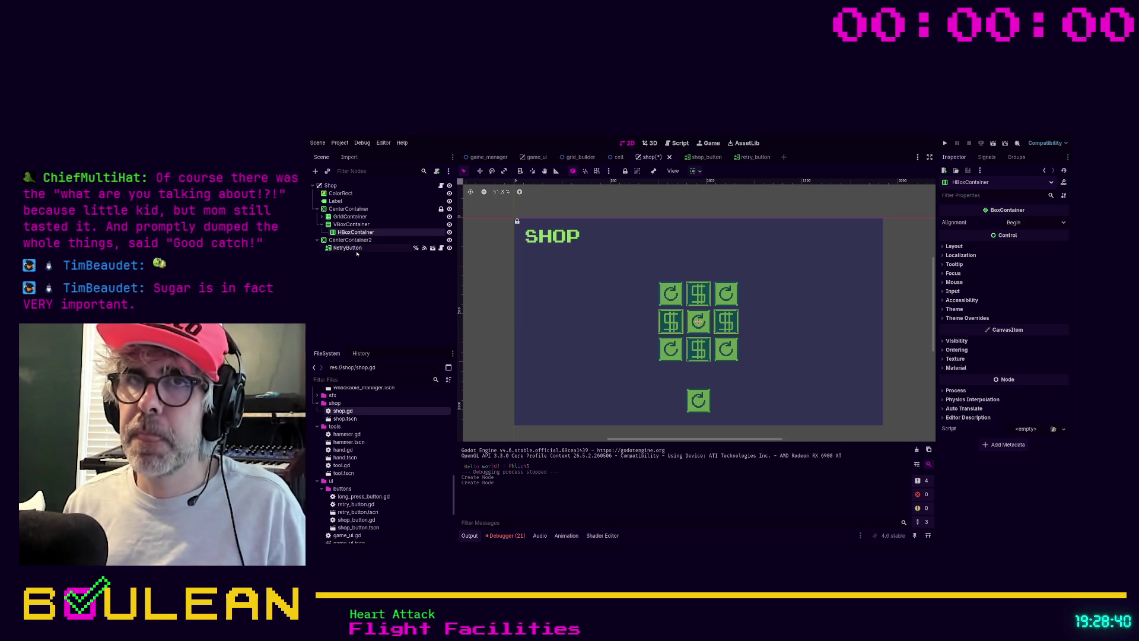
key(Return)
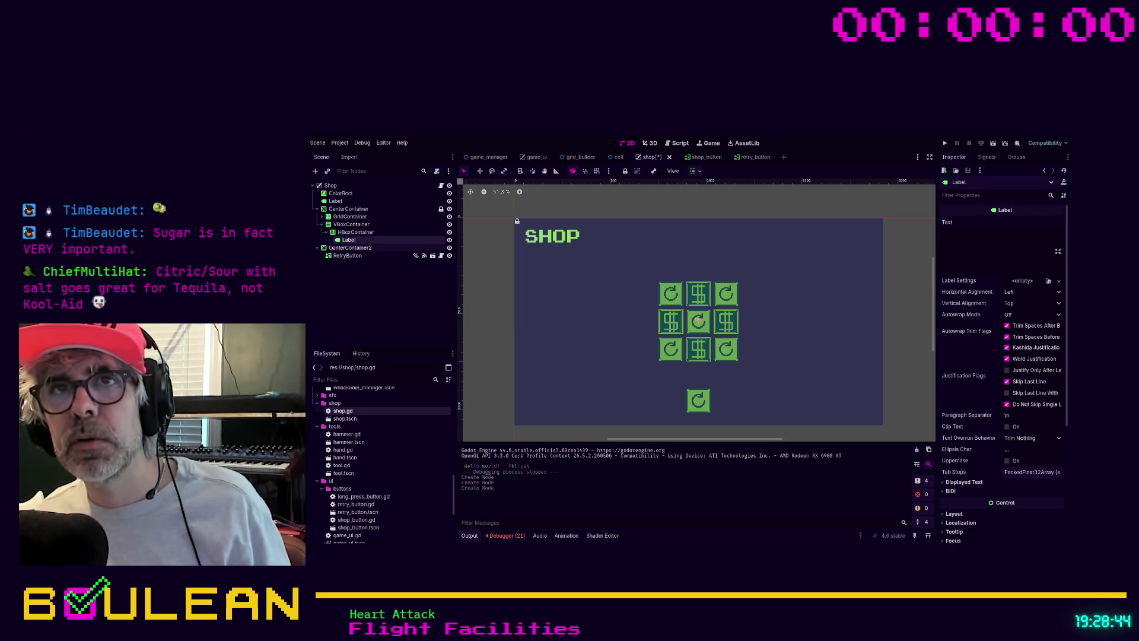
- Copy ShopButton4 from the GridContainer into the new HBoxContainer
click(321, 217)
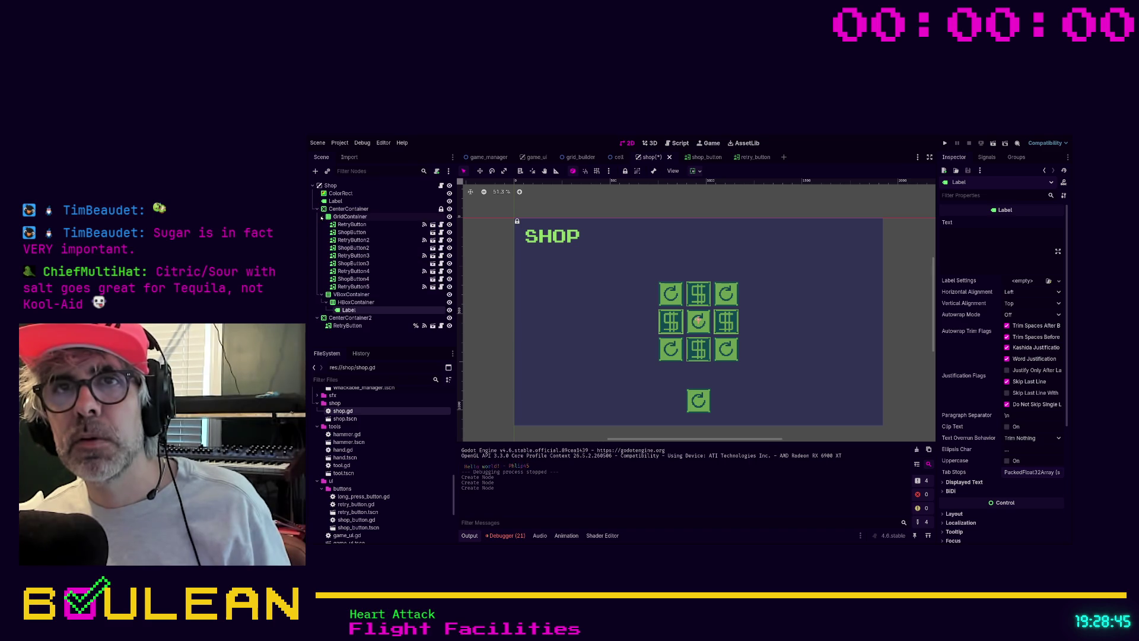
click(347, 279)
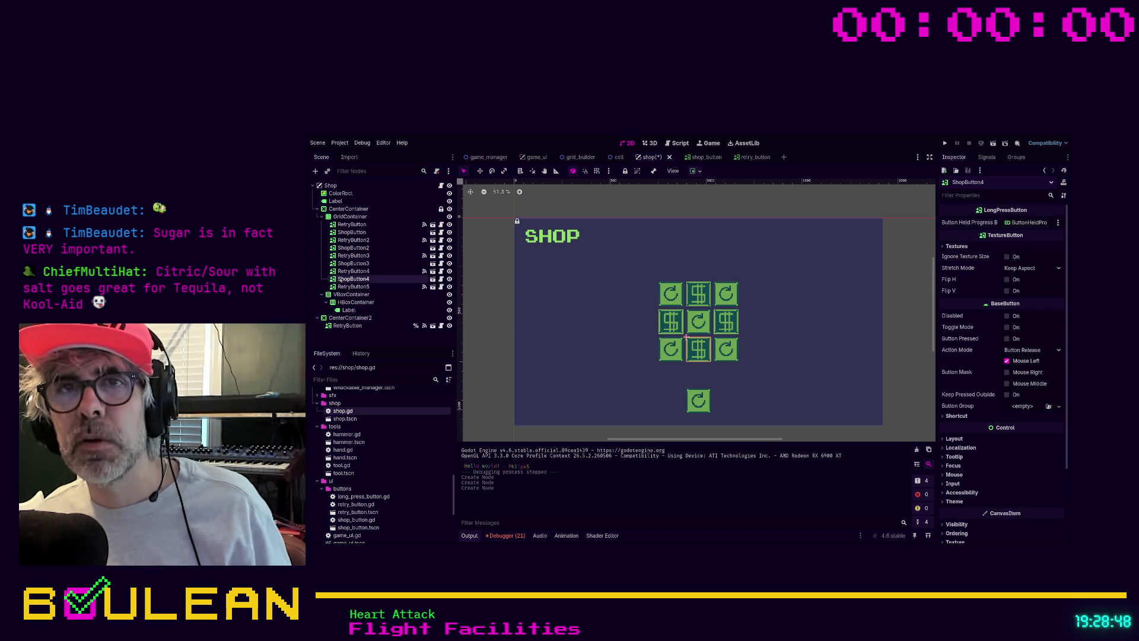
ctrl+click(348, 279)
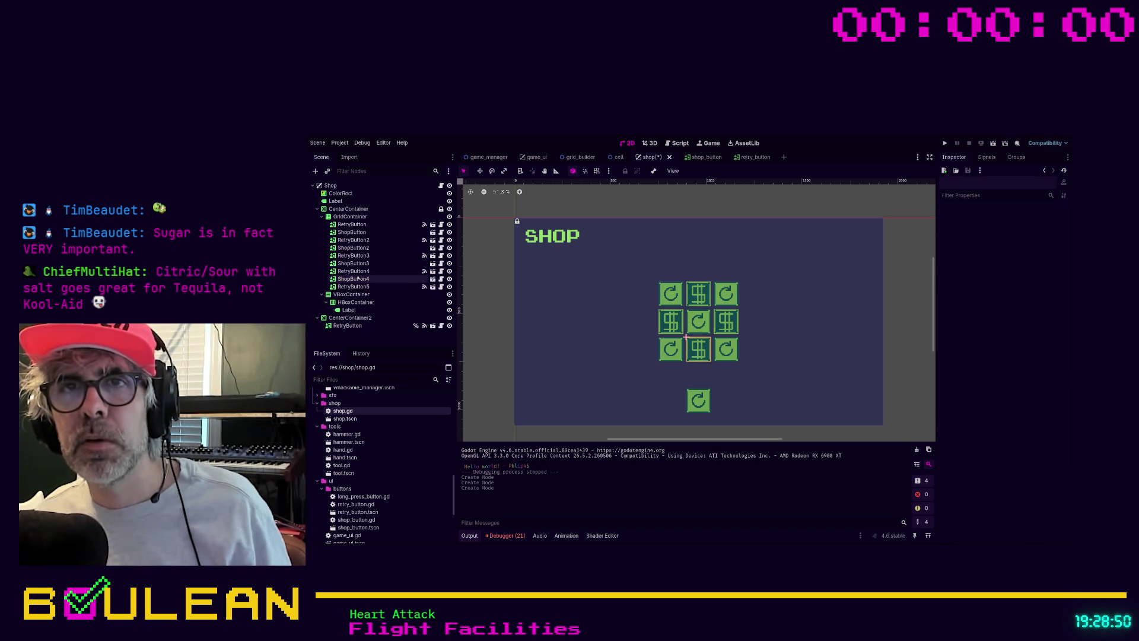
click(348, 280)
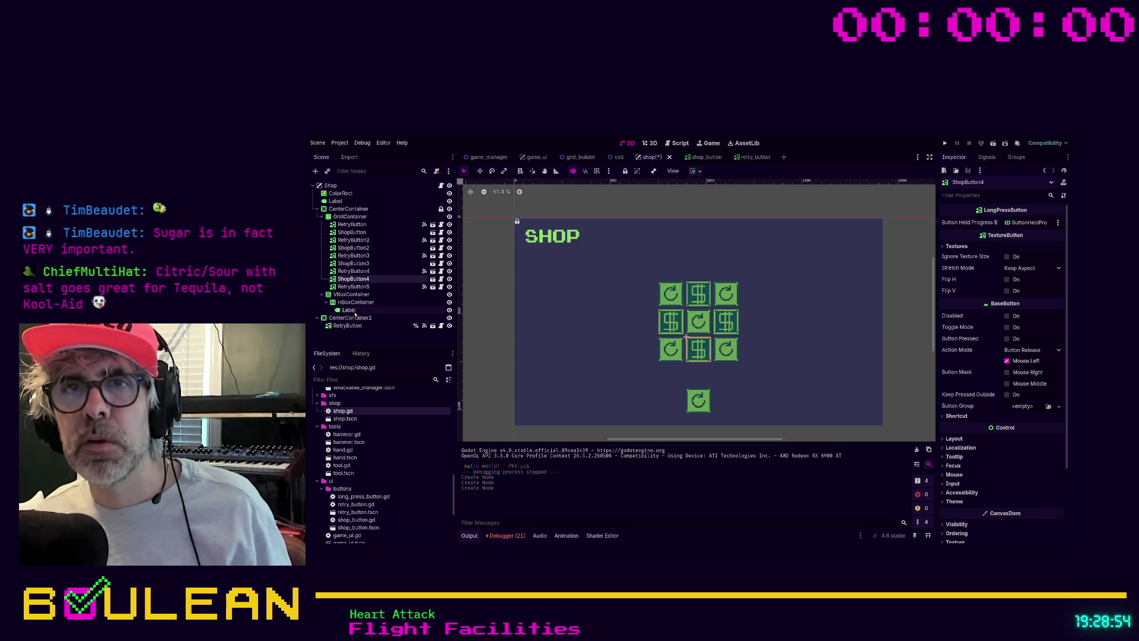
click(358, 311)
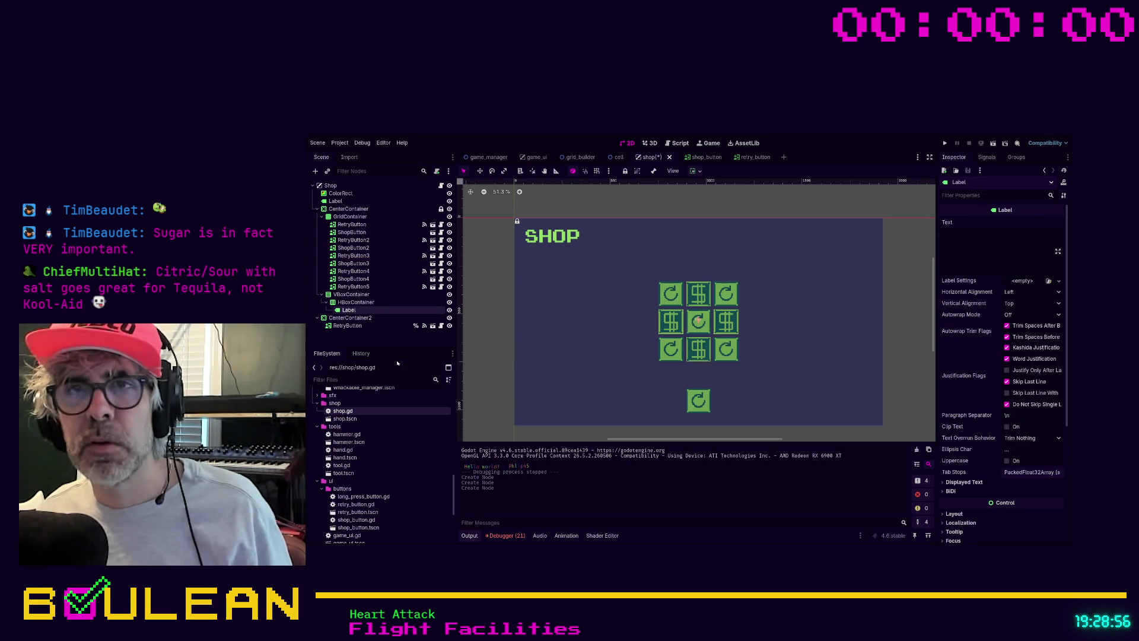
key(ctrl+v)
drag(359, 317, 340, 304)
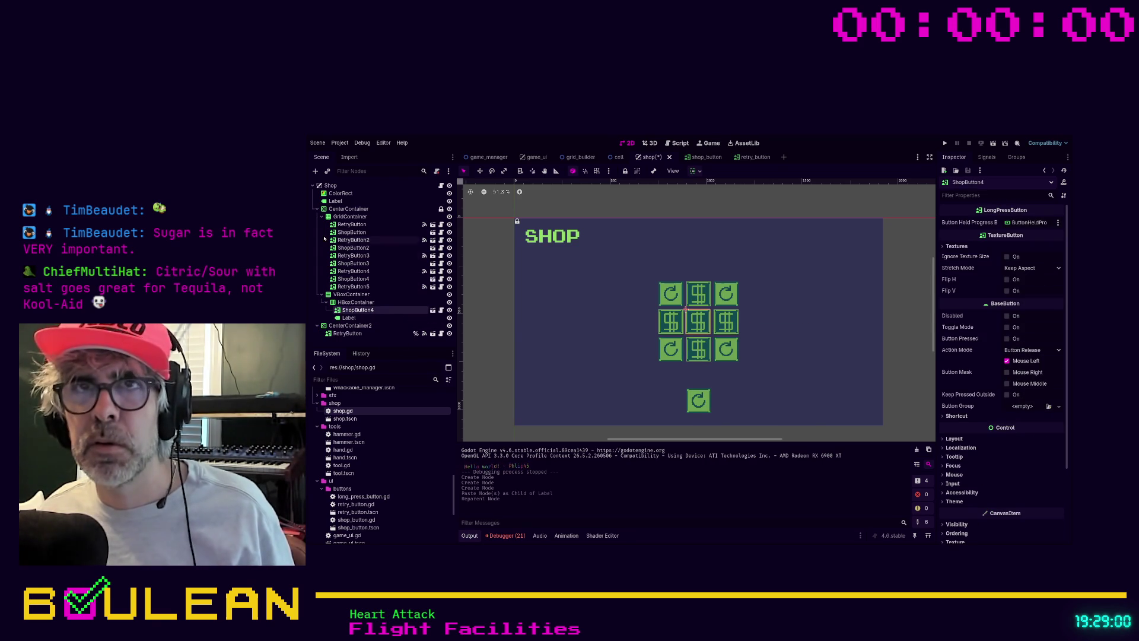
- Hide the 3×3 GridContainer and move the Label ahead of ShopButton4
click(322, 216)
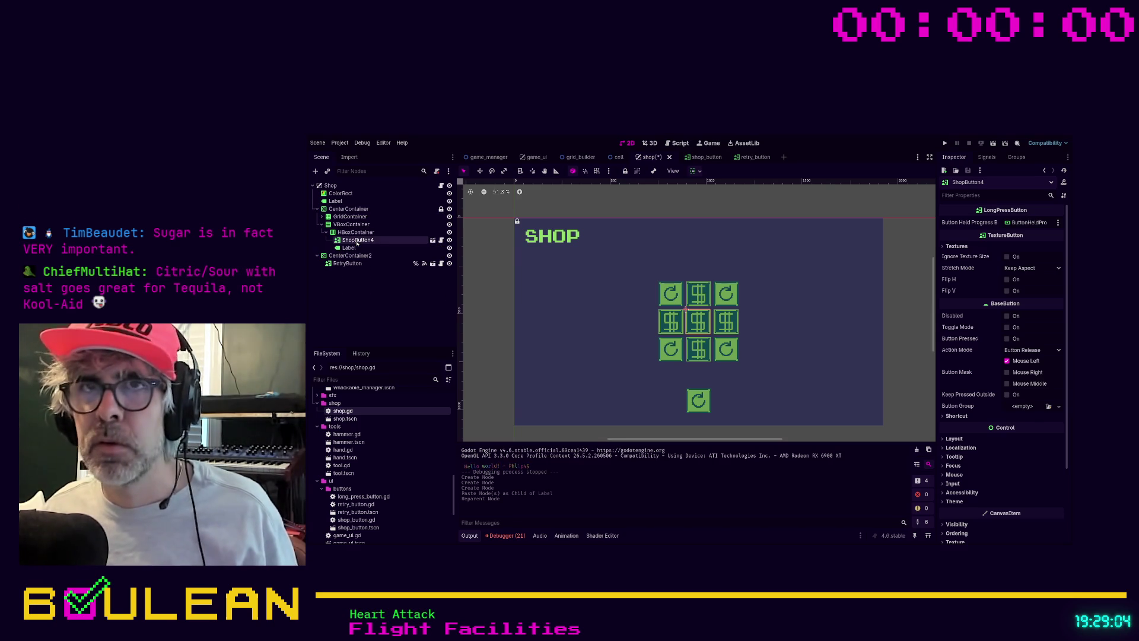
click(449, 217)
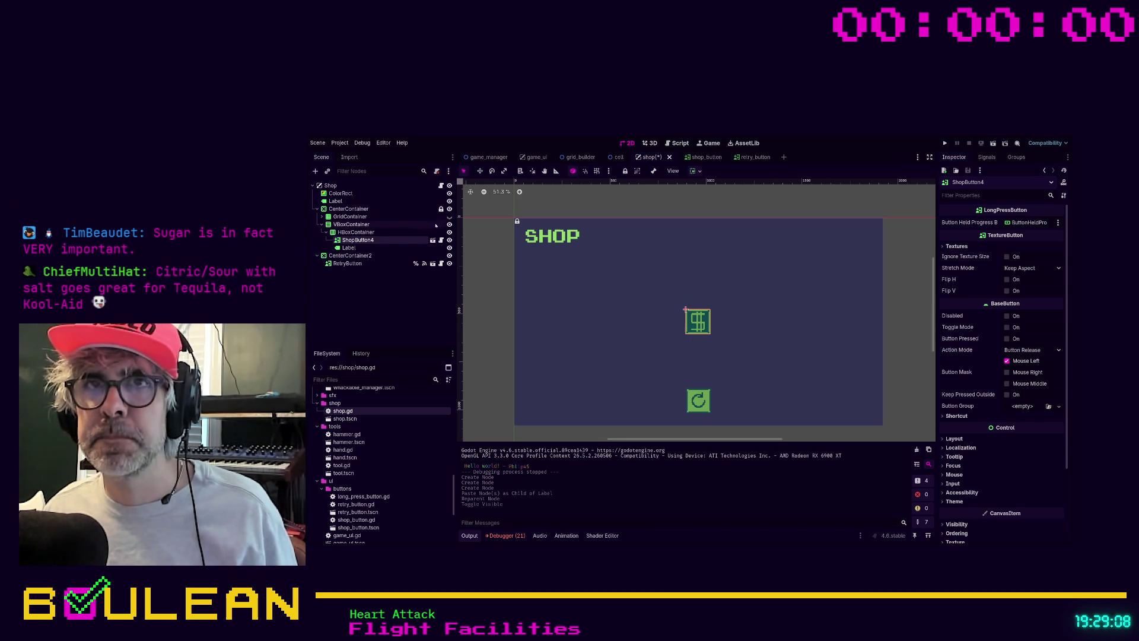
drag(352, 249, 355, 241)
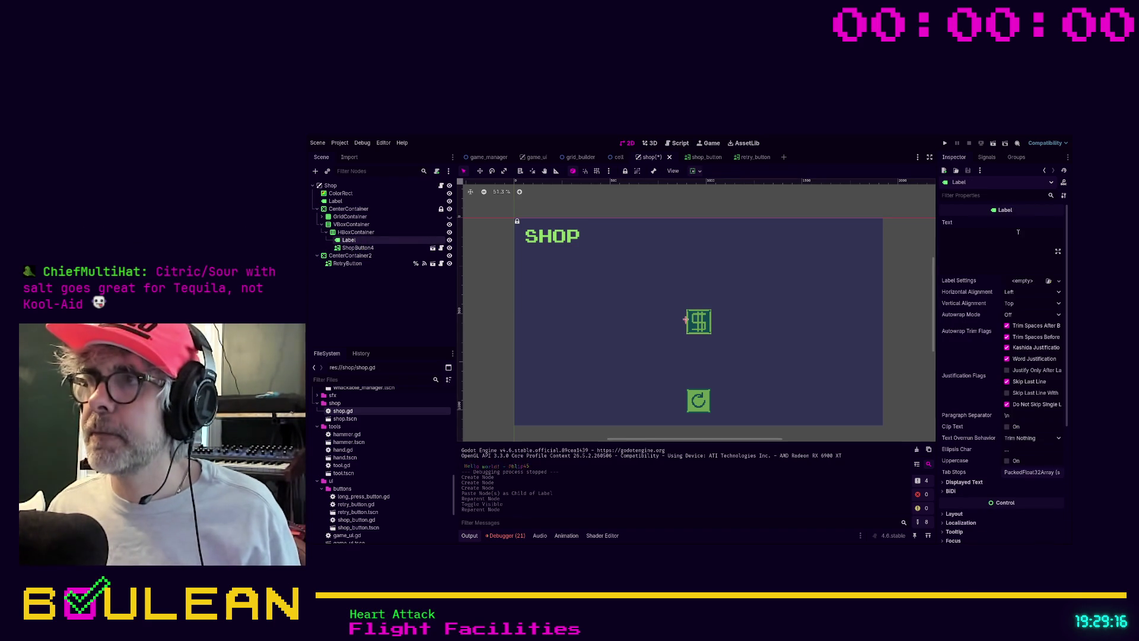
- Set the new Label's text to 'Upgrade Lawn Health'
click(1003, 236)
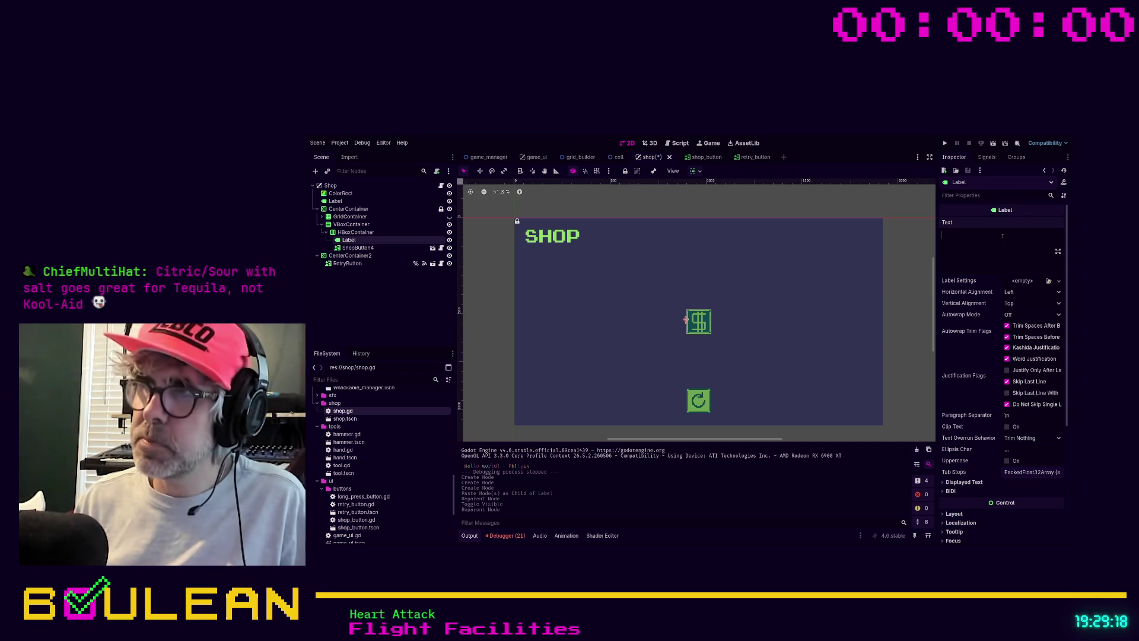
text(Upgrade)
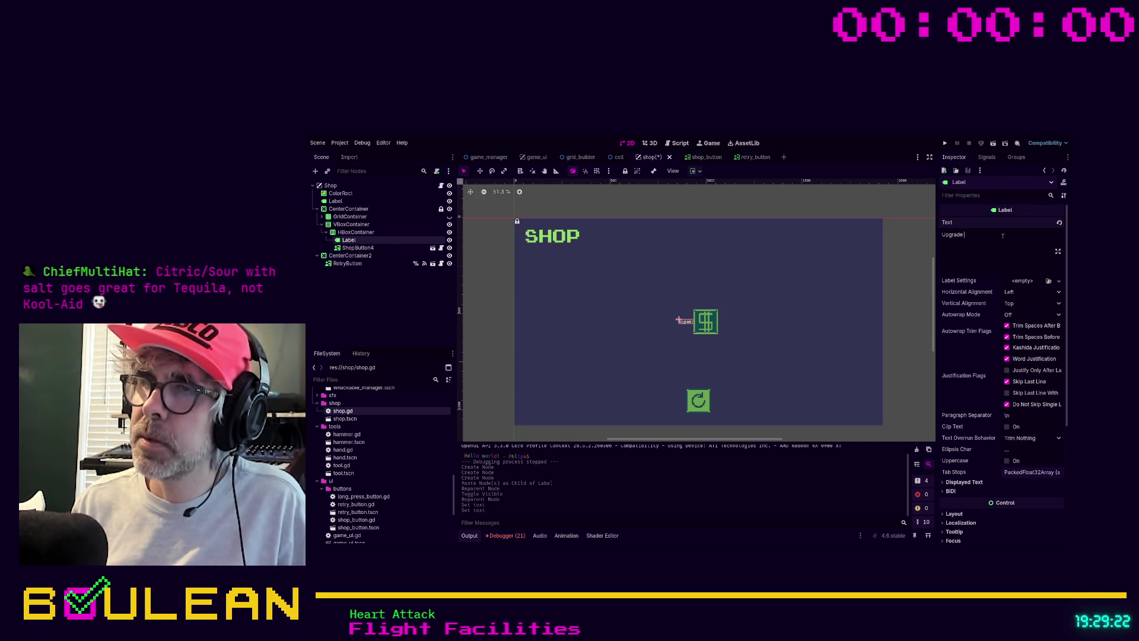
text( Lawn Health)
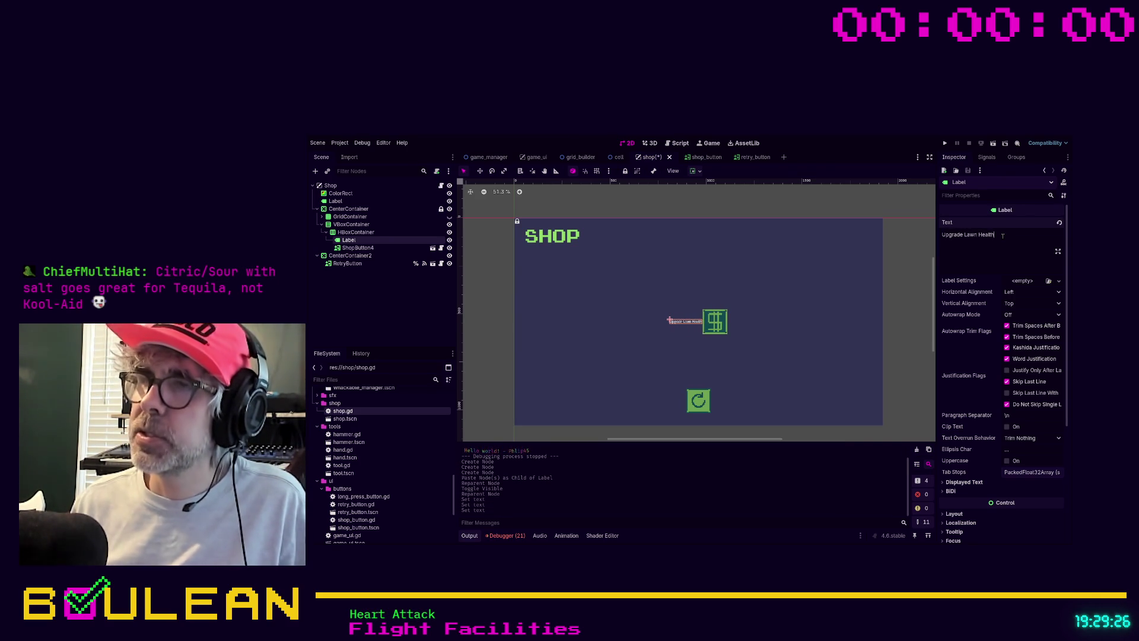
drag(1003, 235, 942, 236)
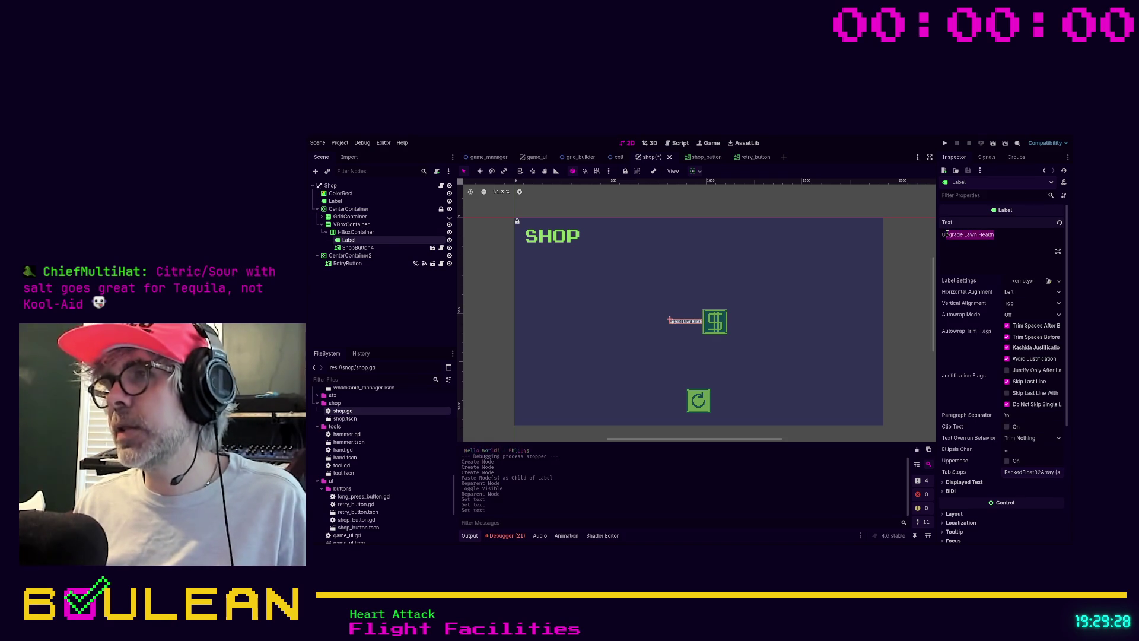
- Add a VBoxContainer to the row, rename Label to UpgradeTitle, nest it there before ShopButton4
click(360, 232)
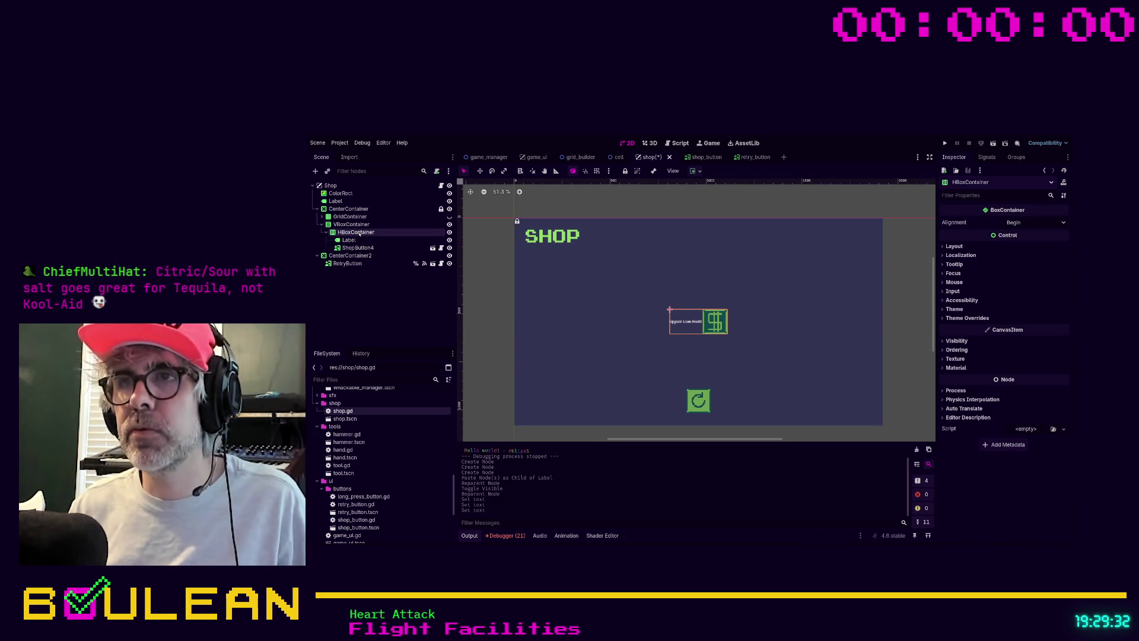
key(ctrl+a)
key(Return)
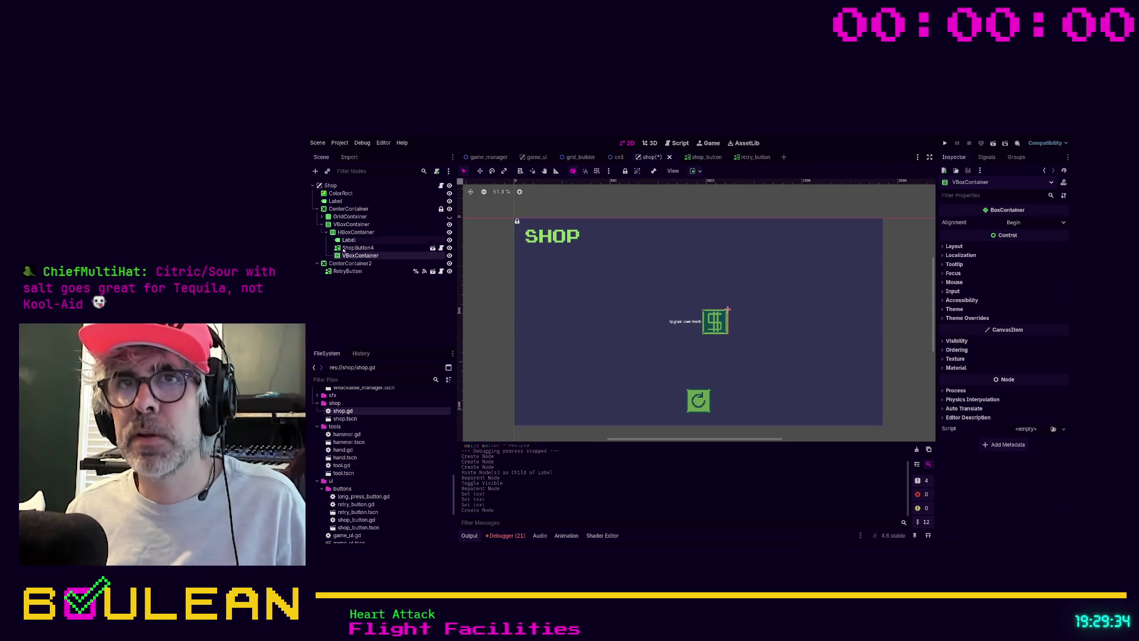
click(348, 241)
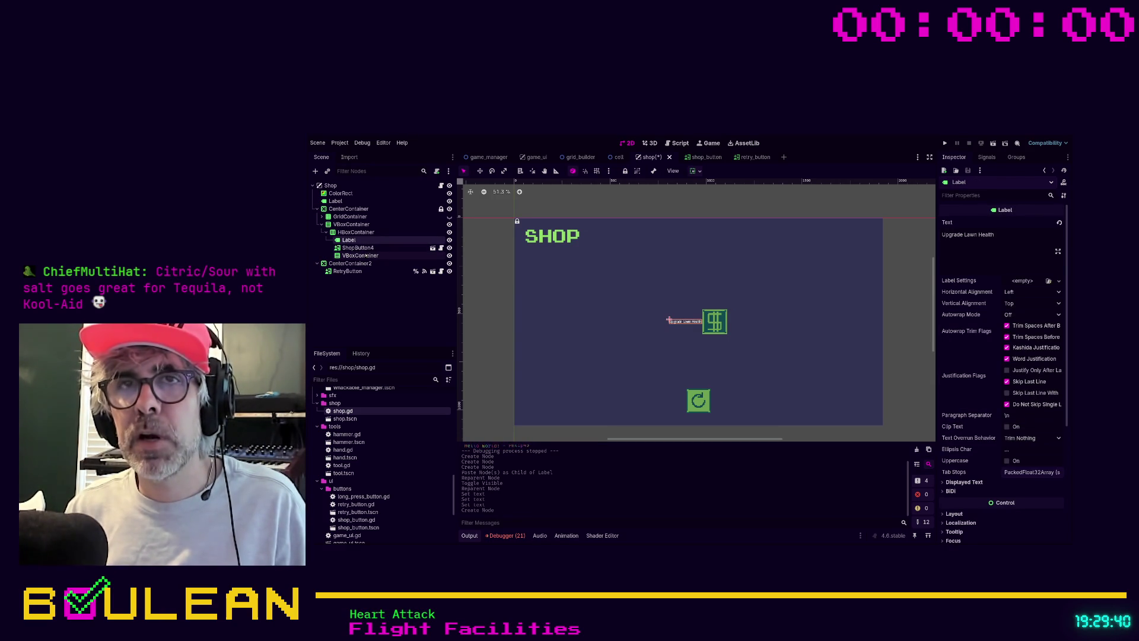
key(F2)
text(UpgradeTitle)
key(Return)
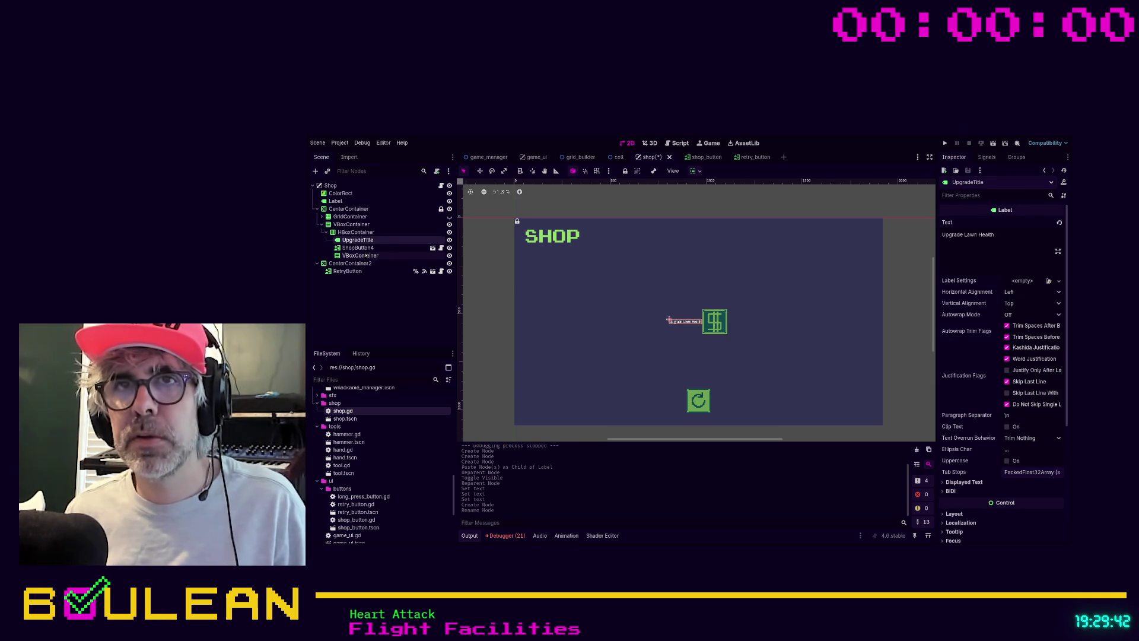
drag(357, 240, 351, 255)
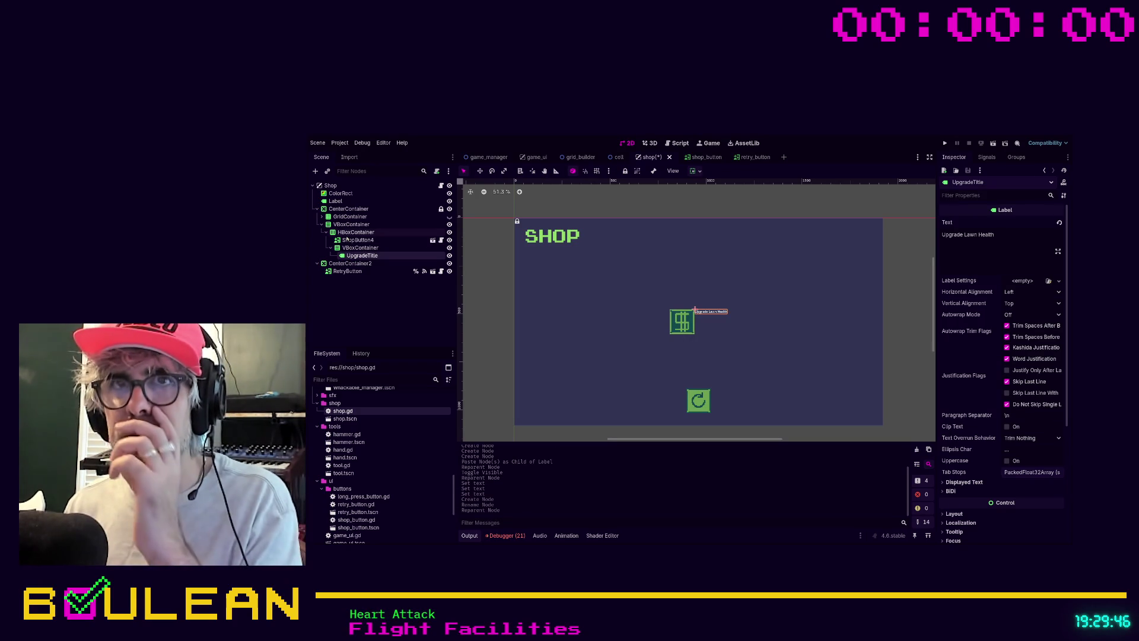
drag(352, 248, 349, 240)
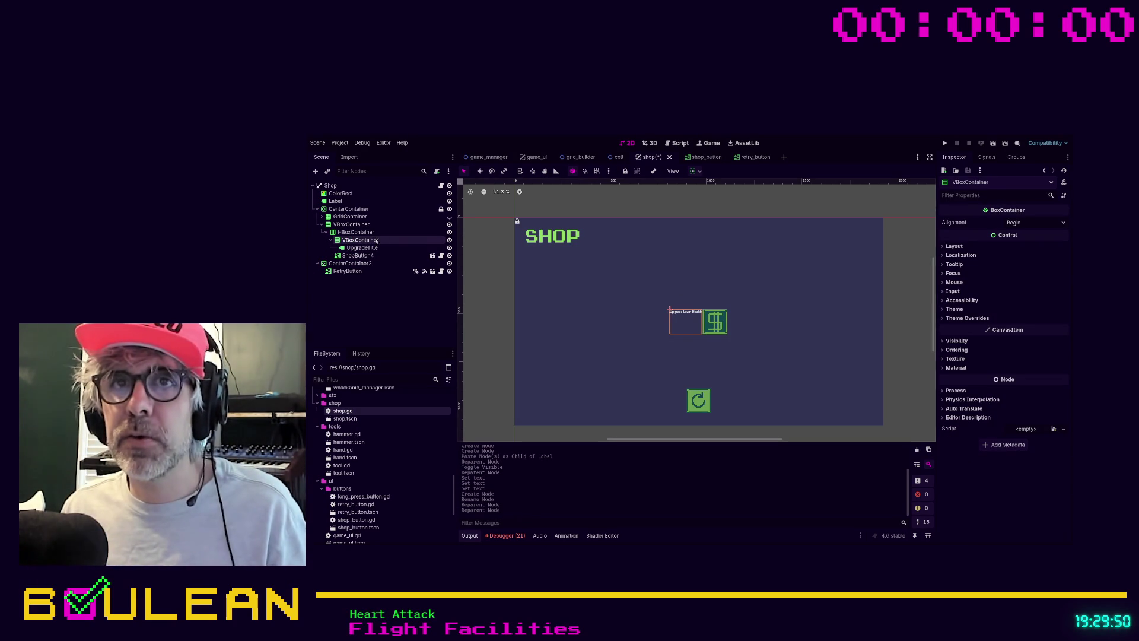
- Duplicate UpgradeTitle as Description and rename the original to Title
click(360, 248)
key(ctrl+d)
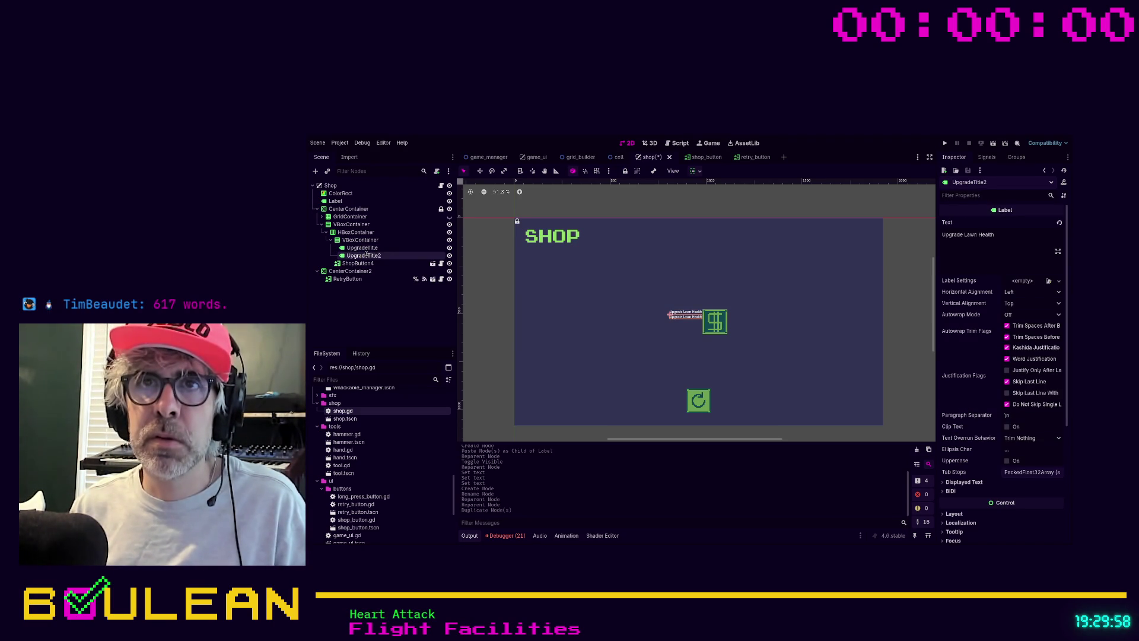
text(Description)
key(Return)
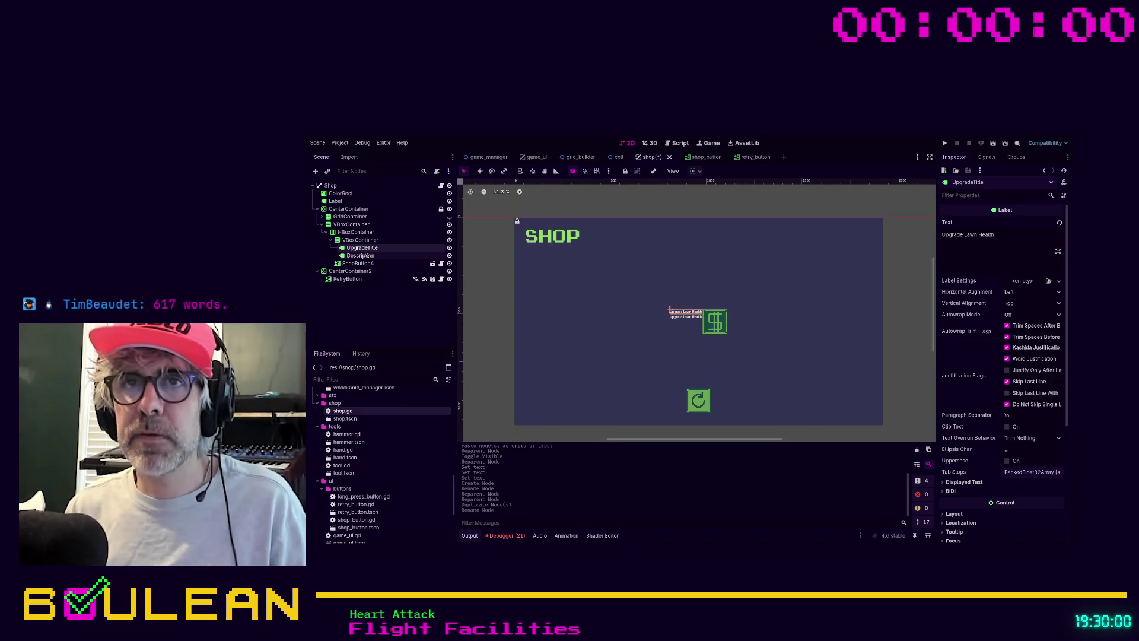
key(ctrl+z)
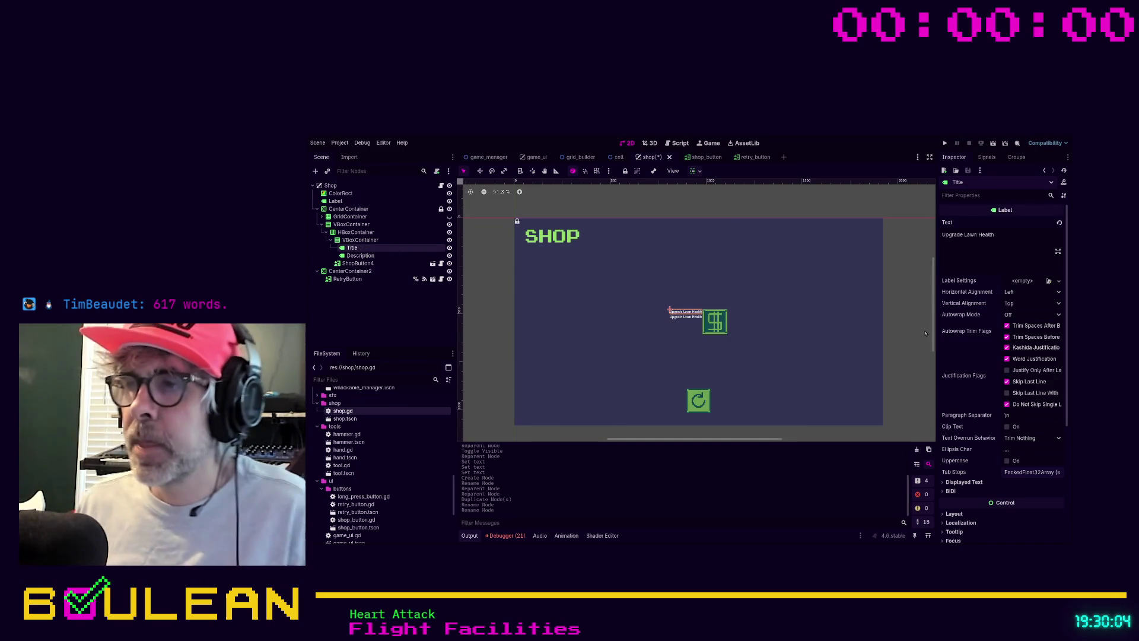
- Give the Title label a font size theme override of 24
scroll(1003, 374, down, 5)
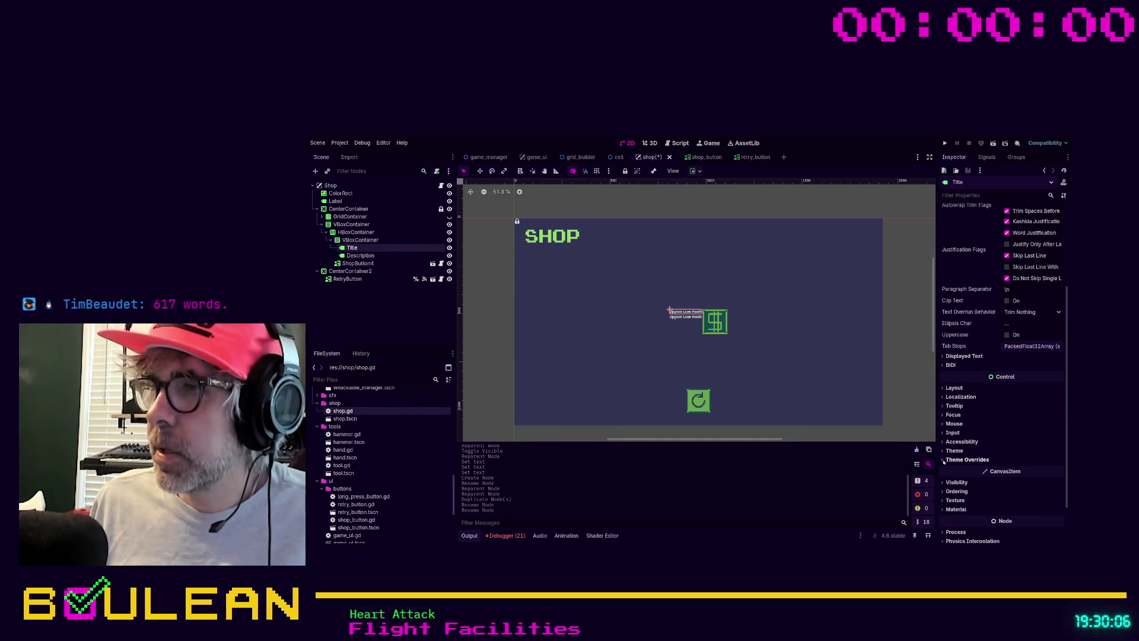
click(966, 460)
click(950, 495)
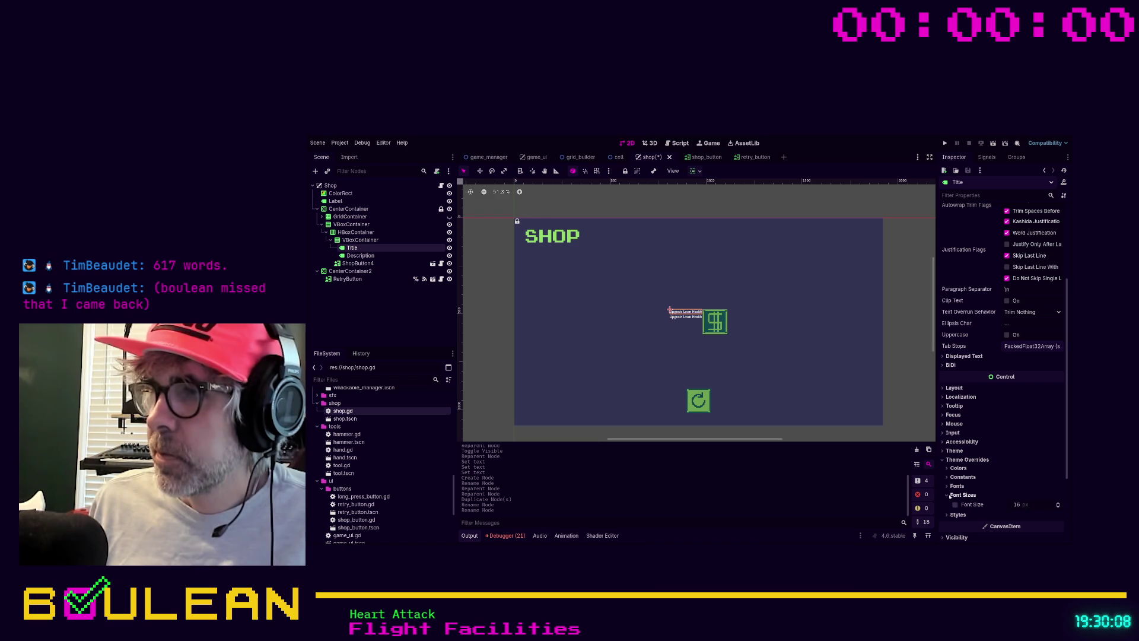
click(1019, 505)
text(24)
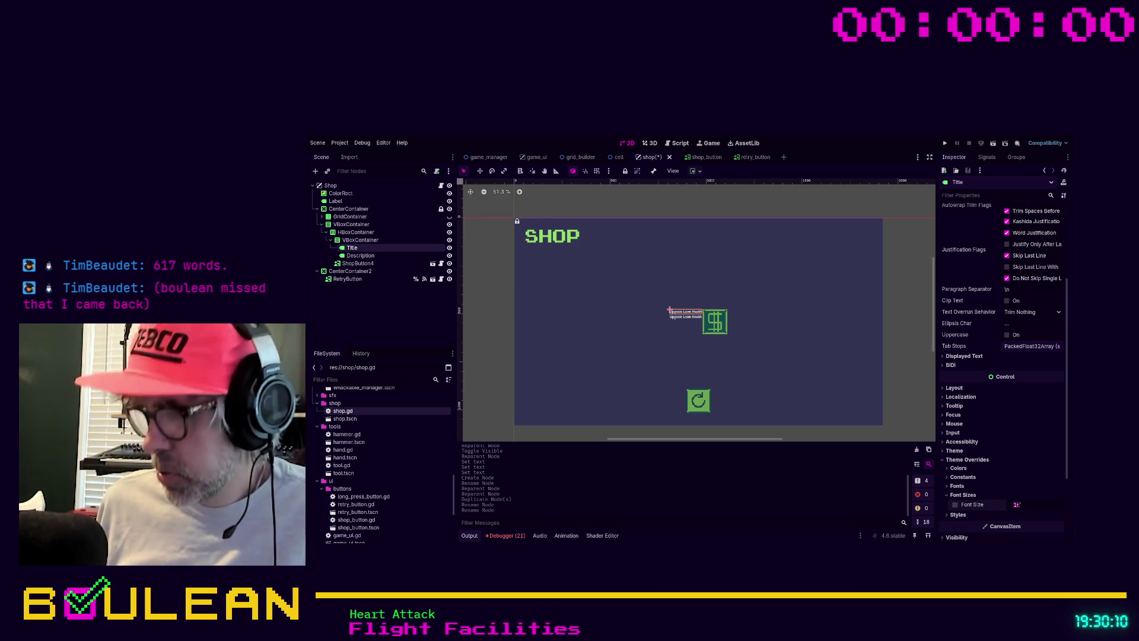
key(Return)
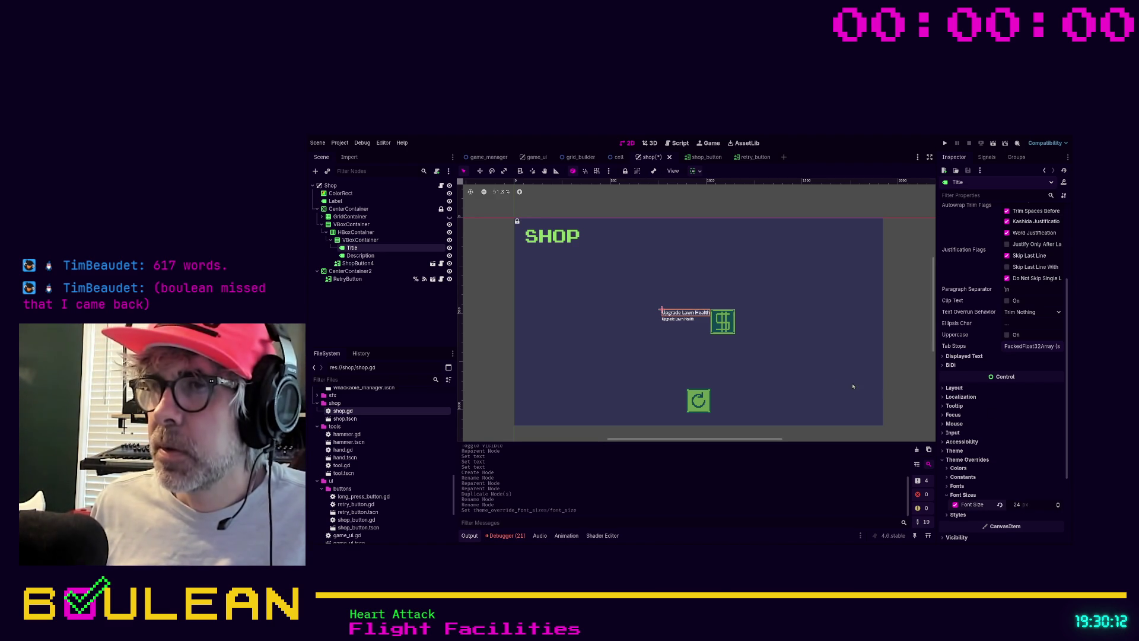
click(678, 319)
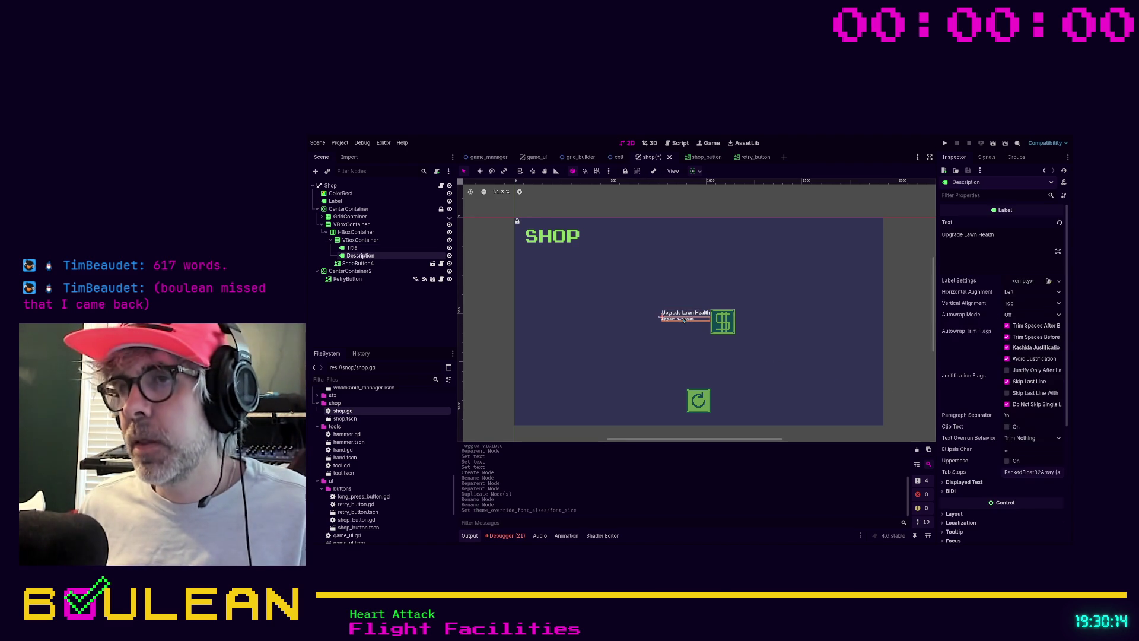
- Replace the Description text with 'Increase the health of your lawn by 1 HP.'
drag(995, 235, 943, 264)
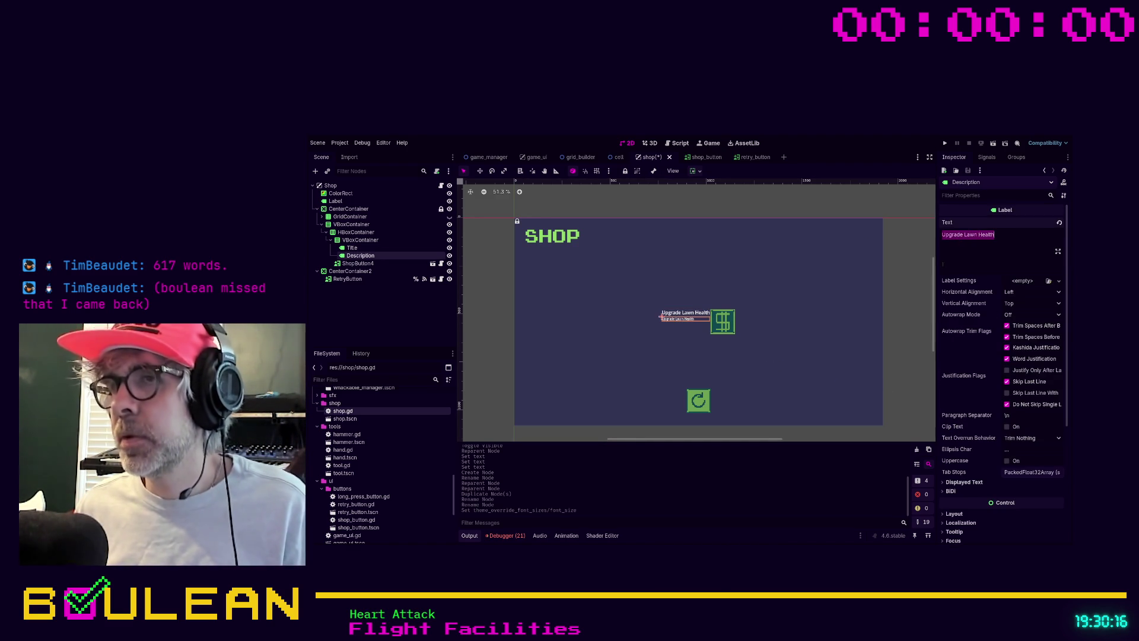
text(Increase the health)
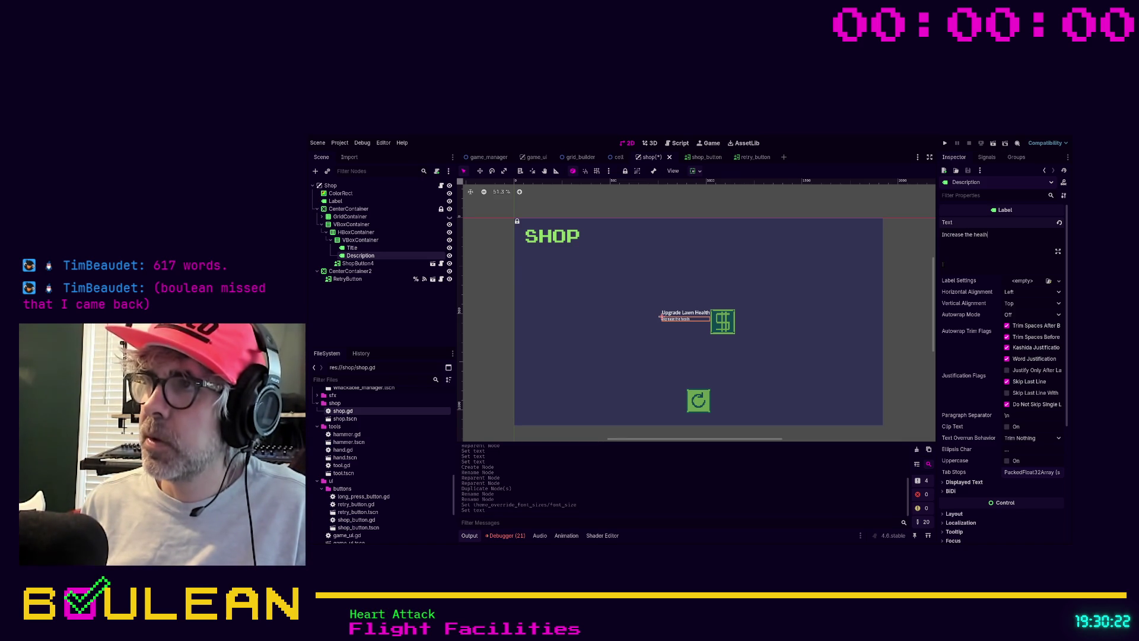
text( of )
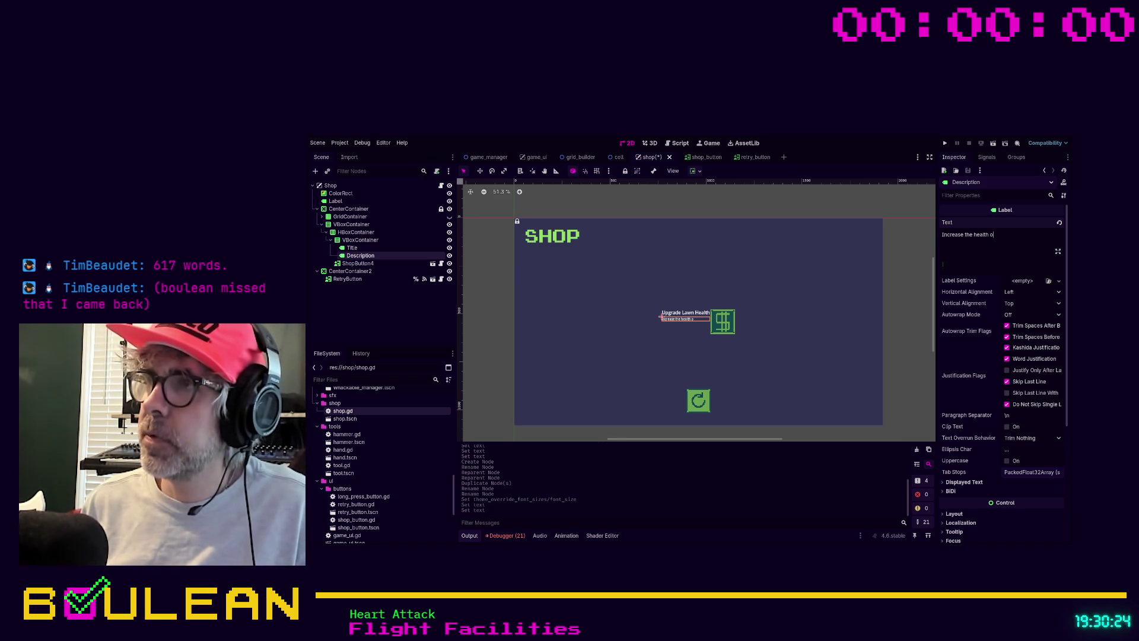
text(your lawn )
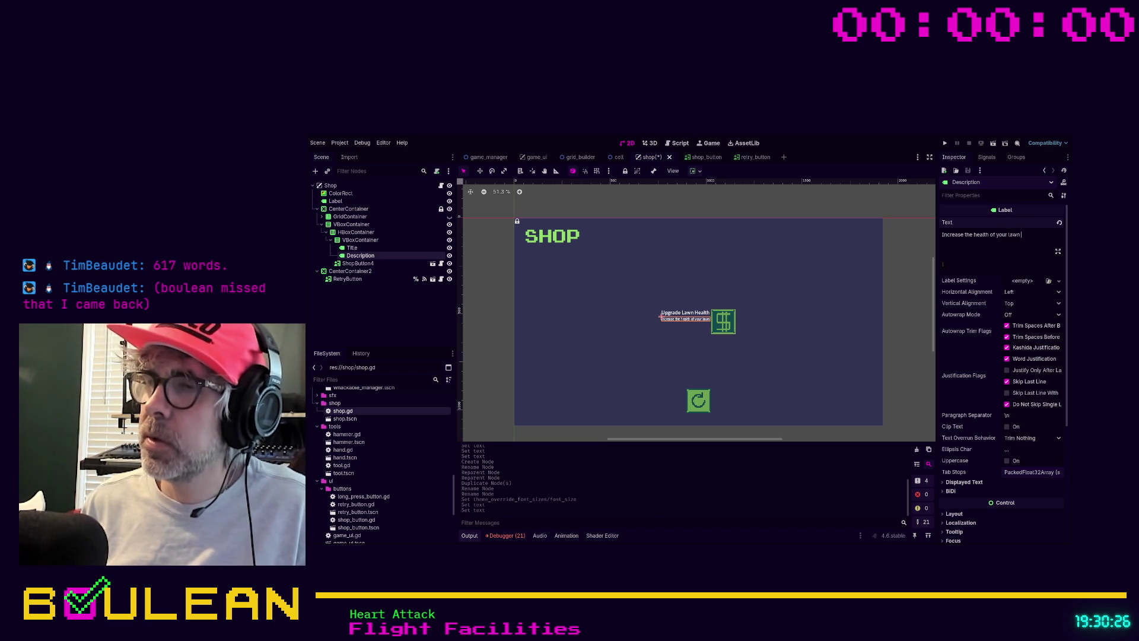
text(by 1)
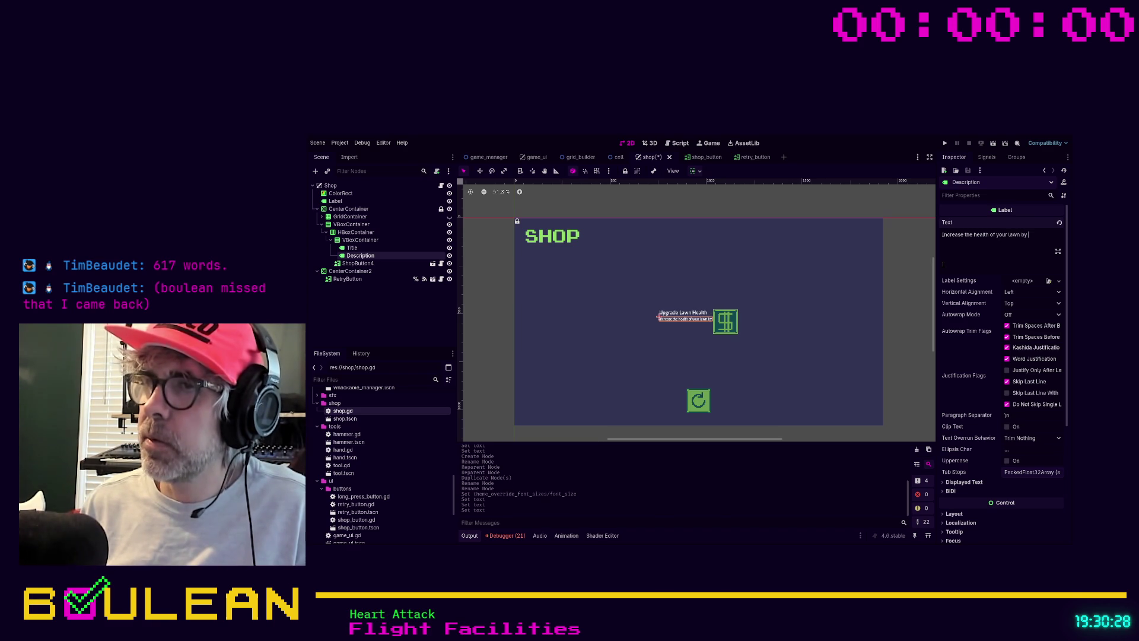
text( HP)
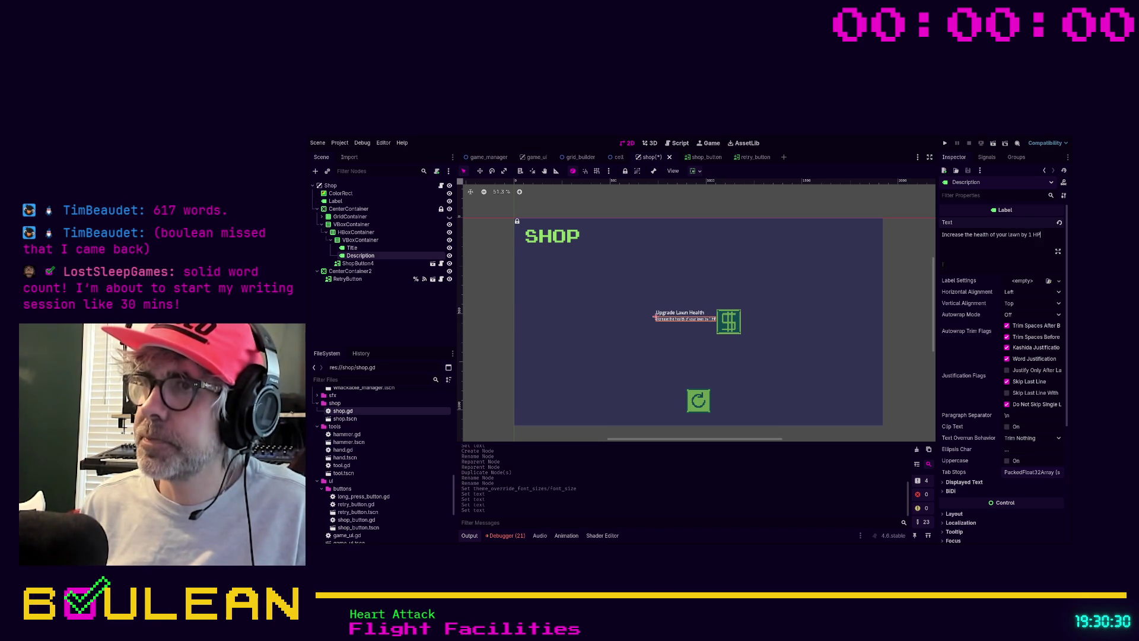
text(.)
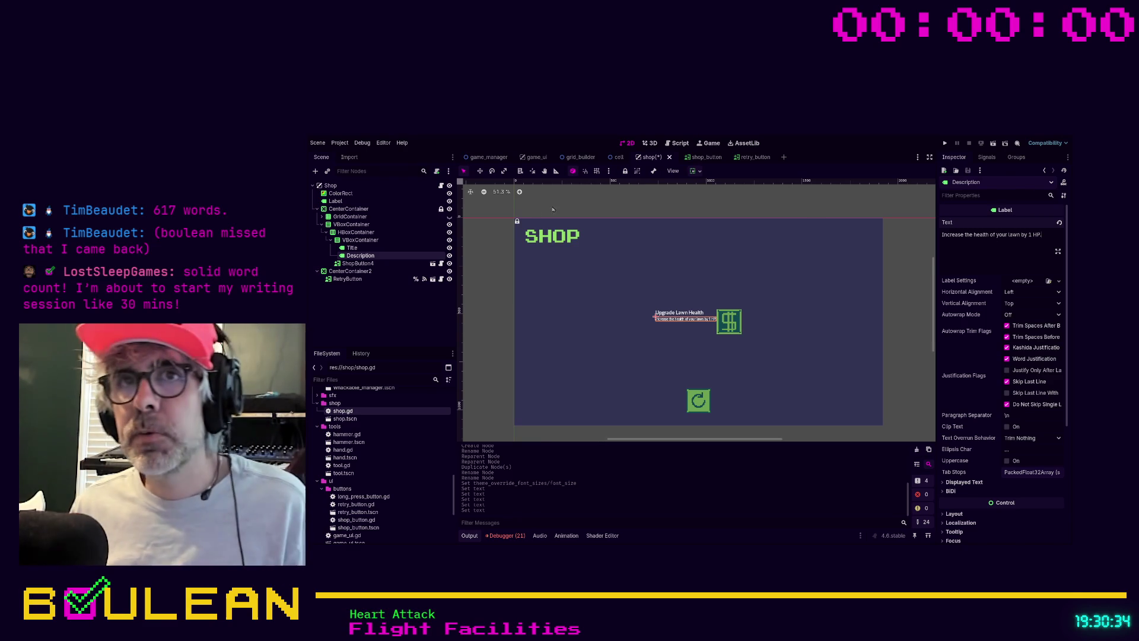
click(358, 234)
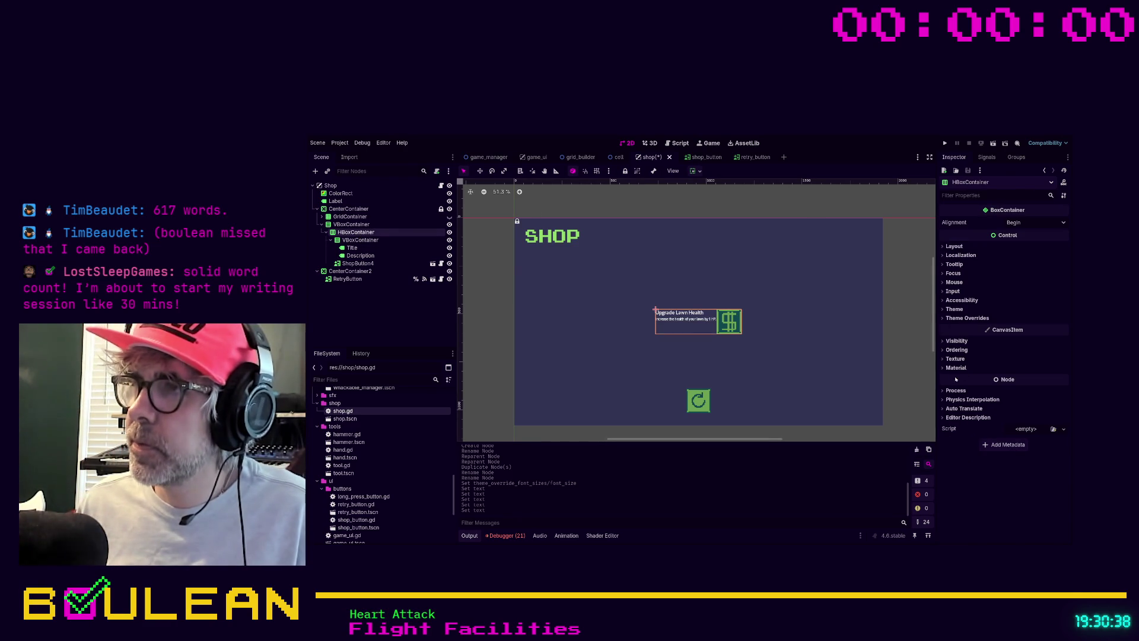
- Give the HBoxContainer a Separation constant override of 64
click(967, 318)
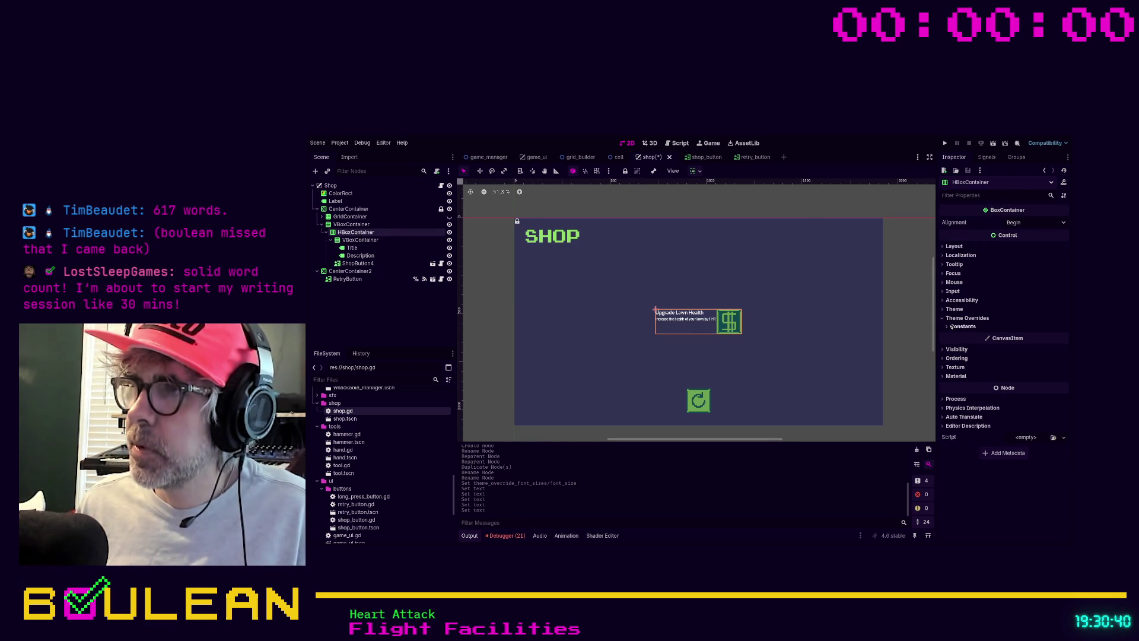
click(961, 327)
click(955, 336)
click(1023, 337)
text(64)
key(Return)
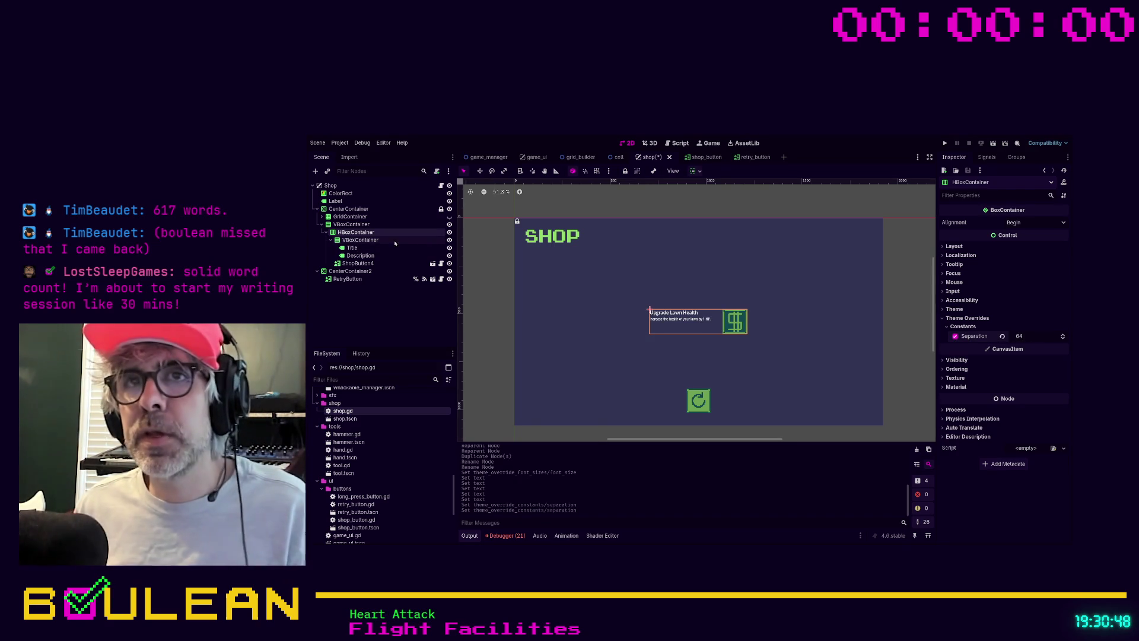
click(683, 326)
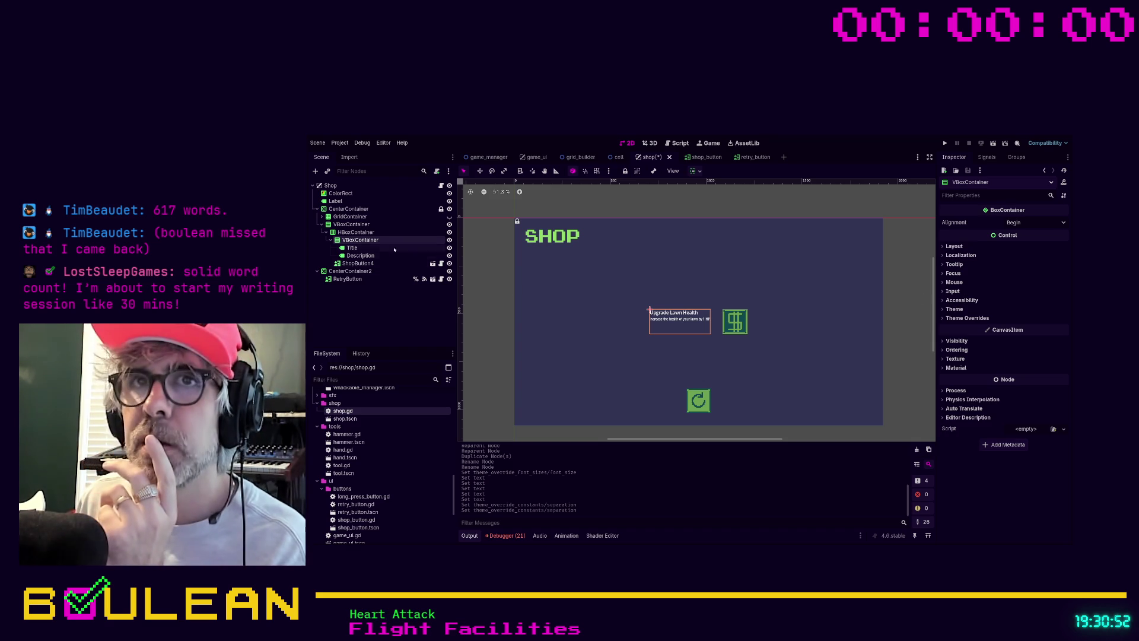
- Toggle the text block's visibility and inspect the Title, Description and container properties
click(449, 240)
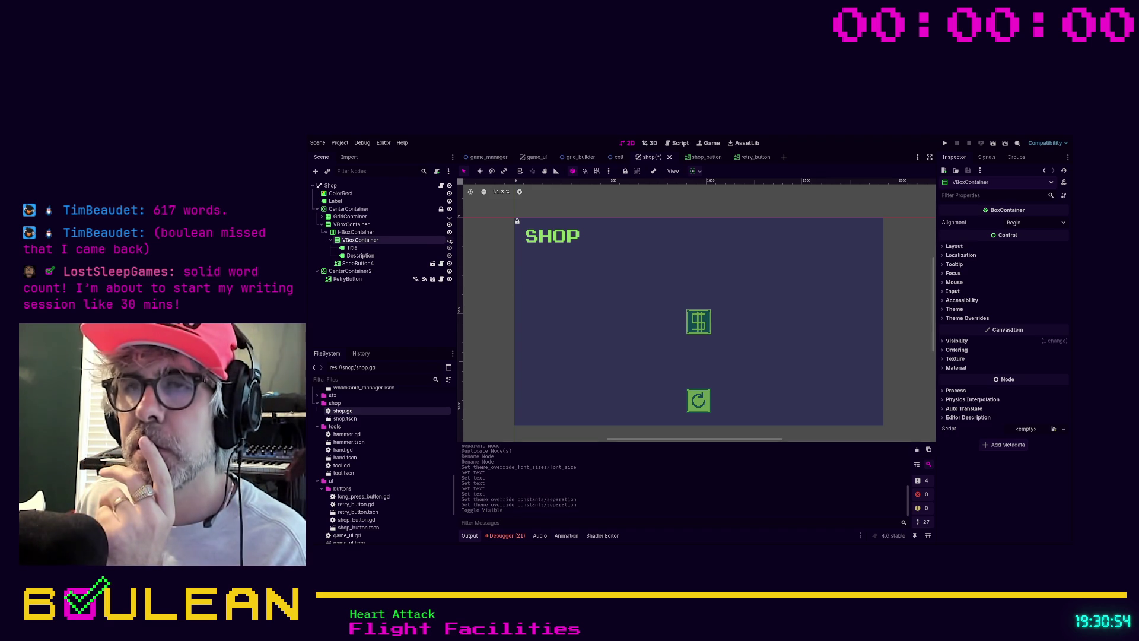
click(449, 240)
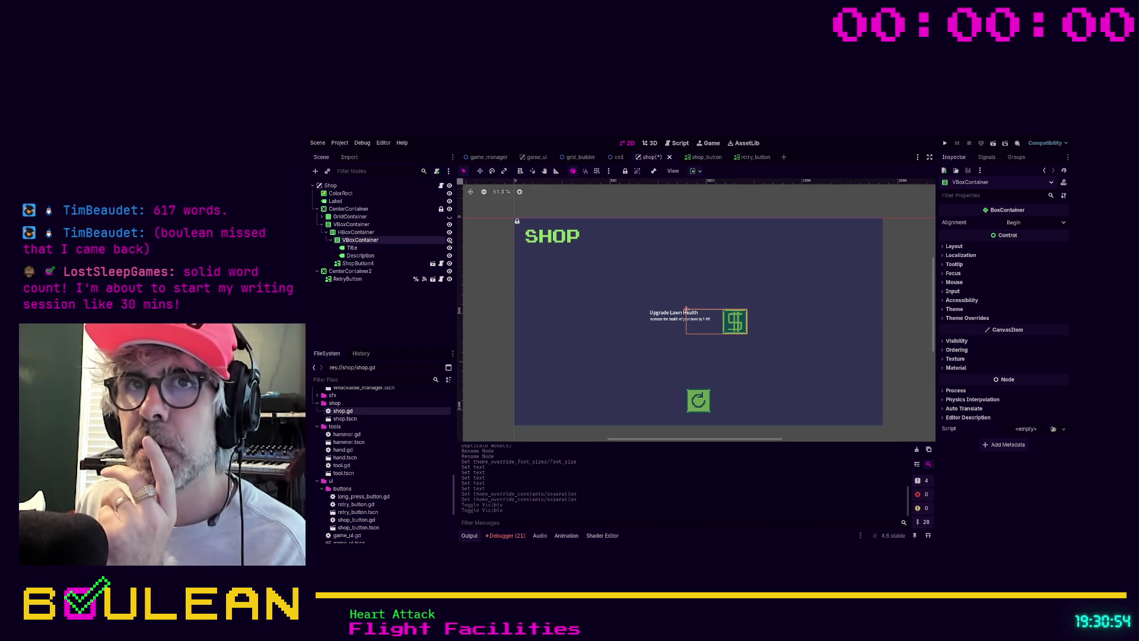
click(354, 247)
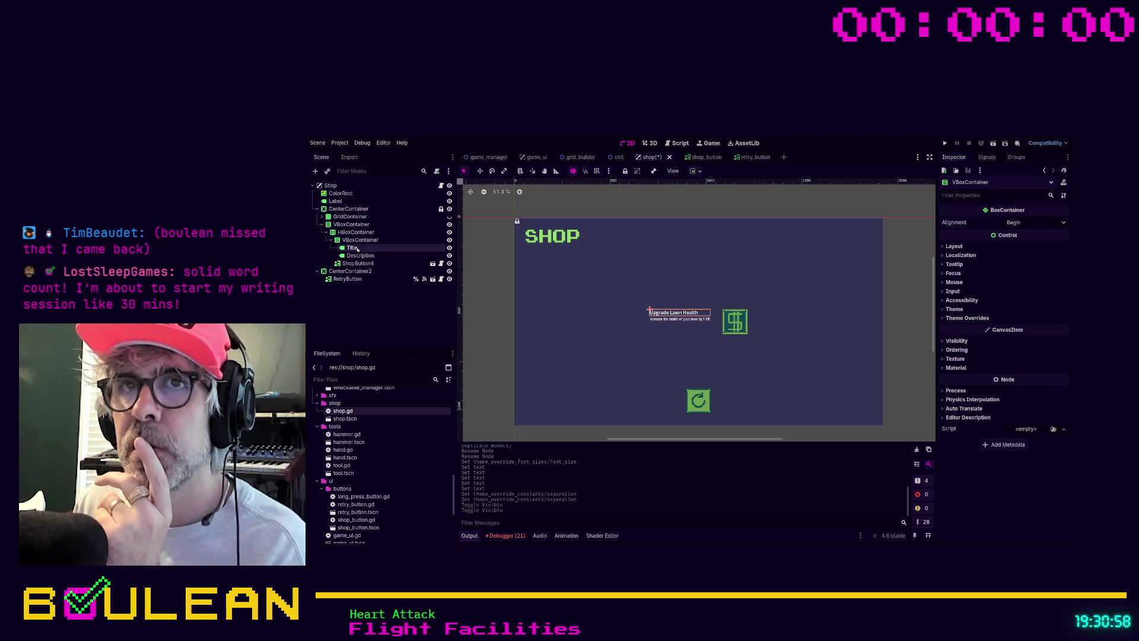
click(353, 241)
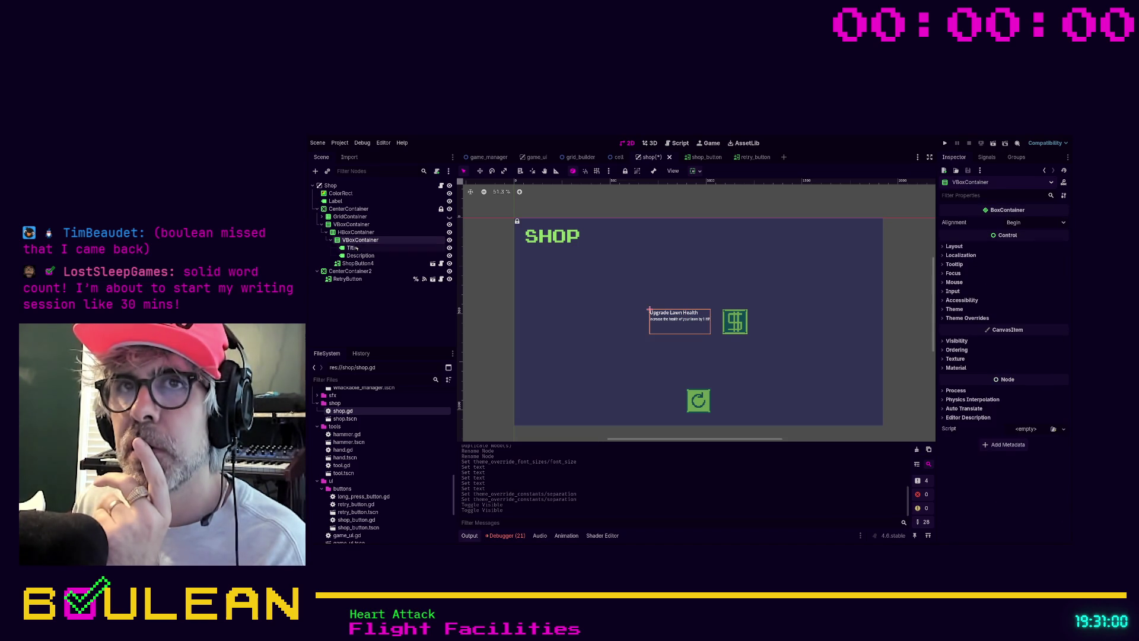
click(357, 248)
click(359, 255)
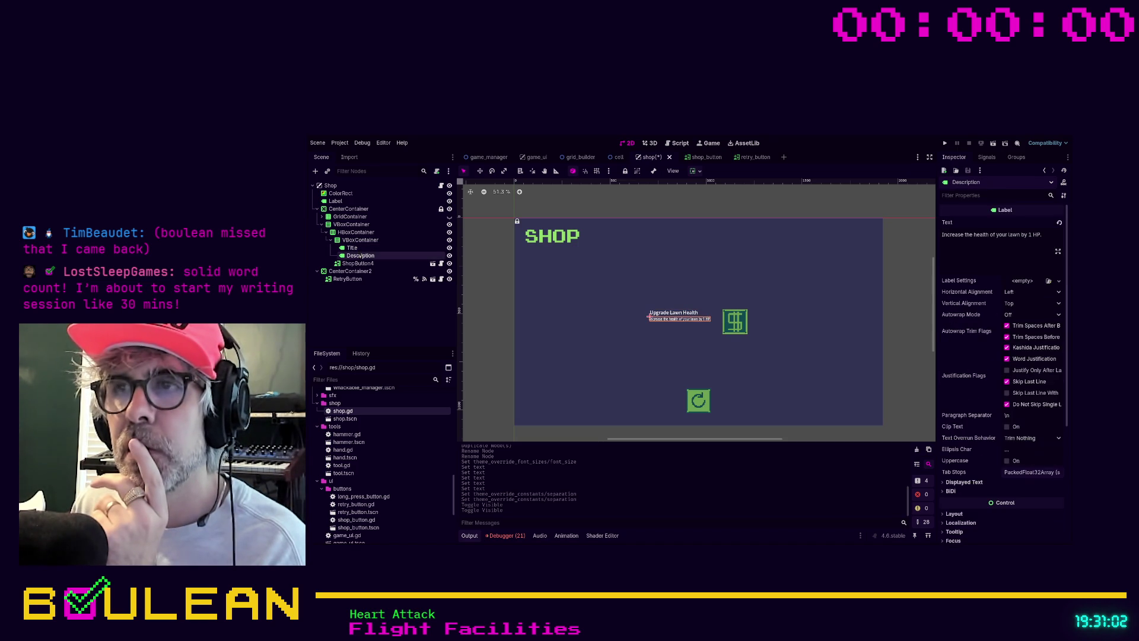
click(355, 248)
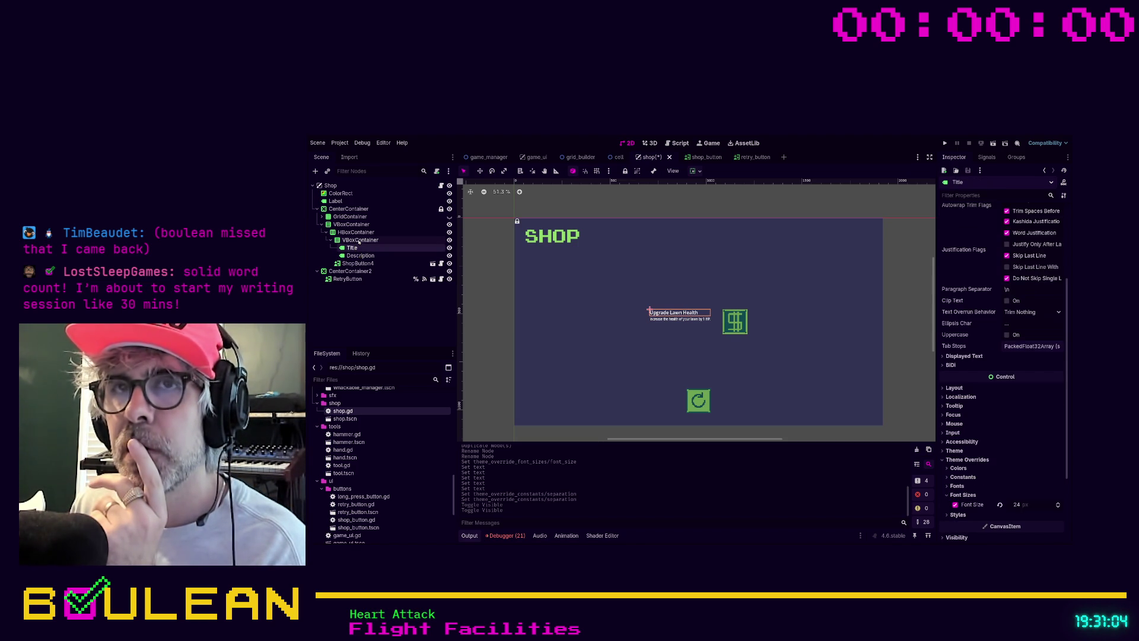
click(359, 240)
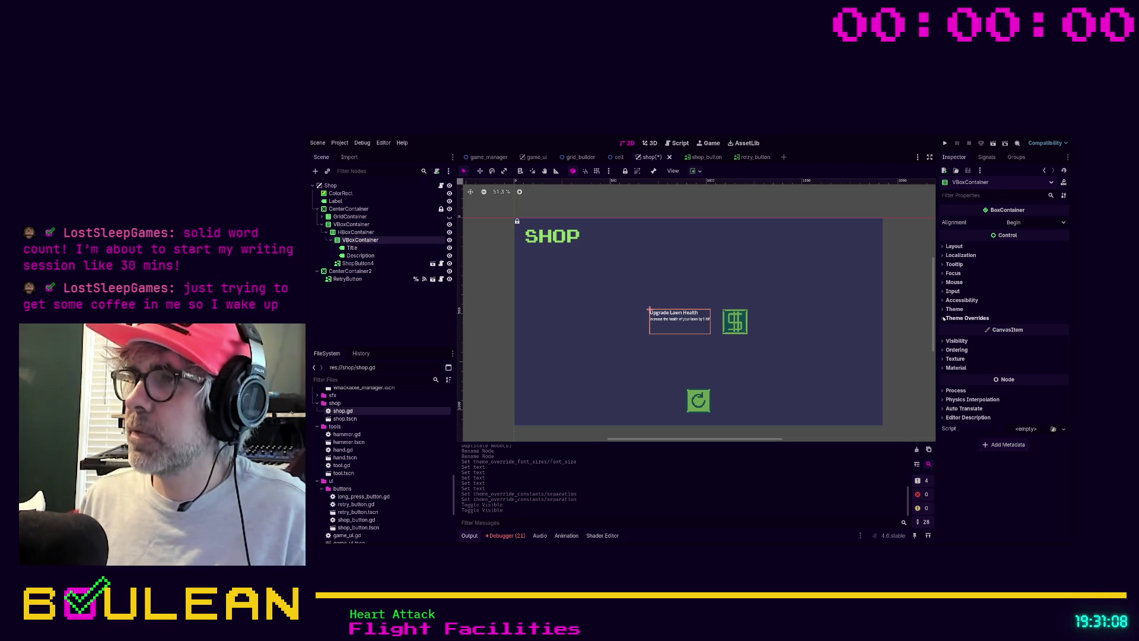
- Set the VBoxContainer's vertical container sizing to Shrink Center
click(953, 246)
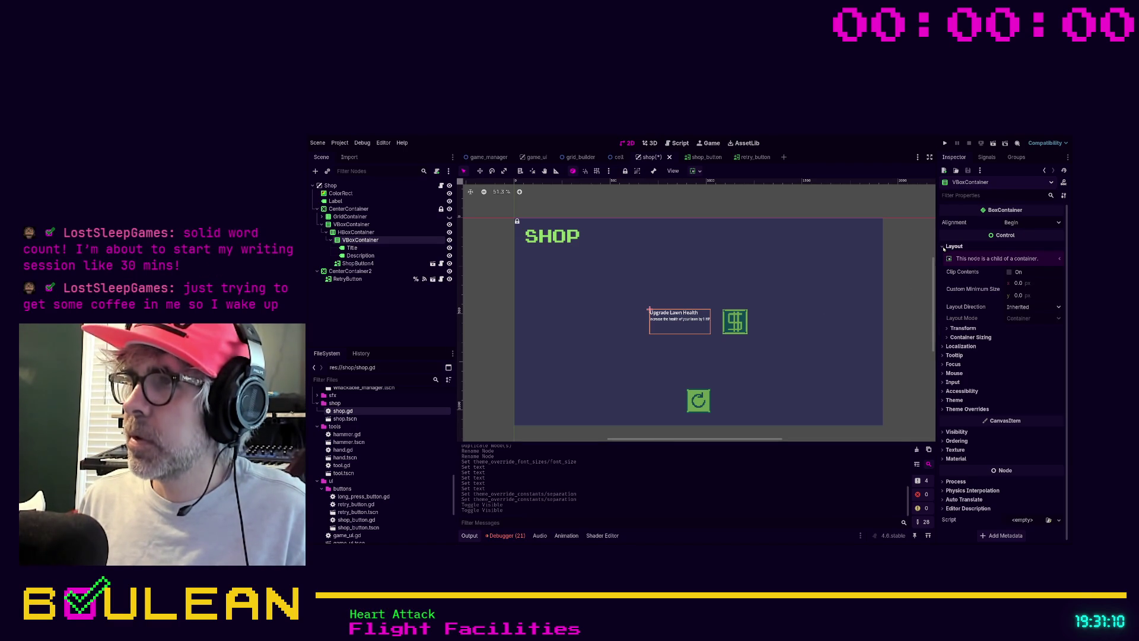
click(971, 337)
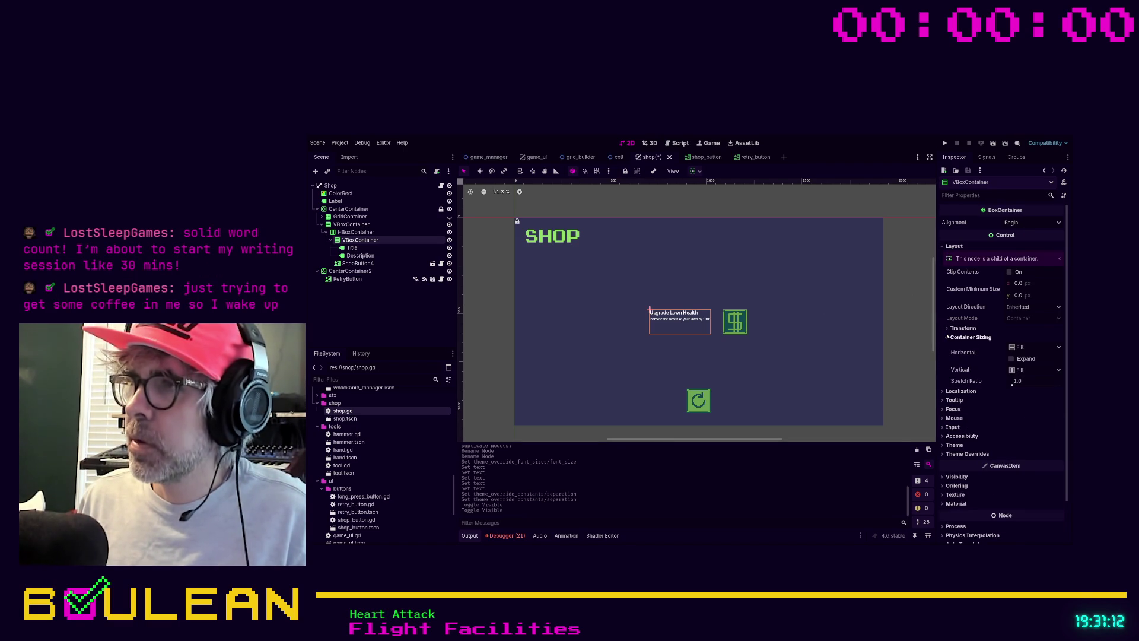
click(1031, 370)
click(1029, 403)
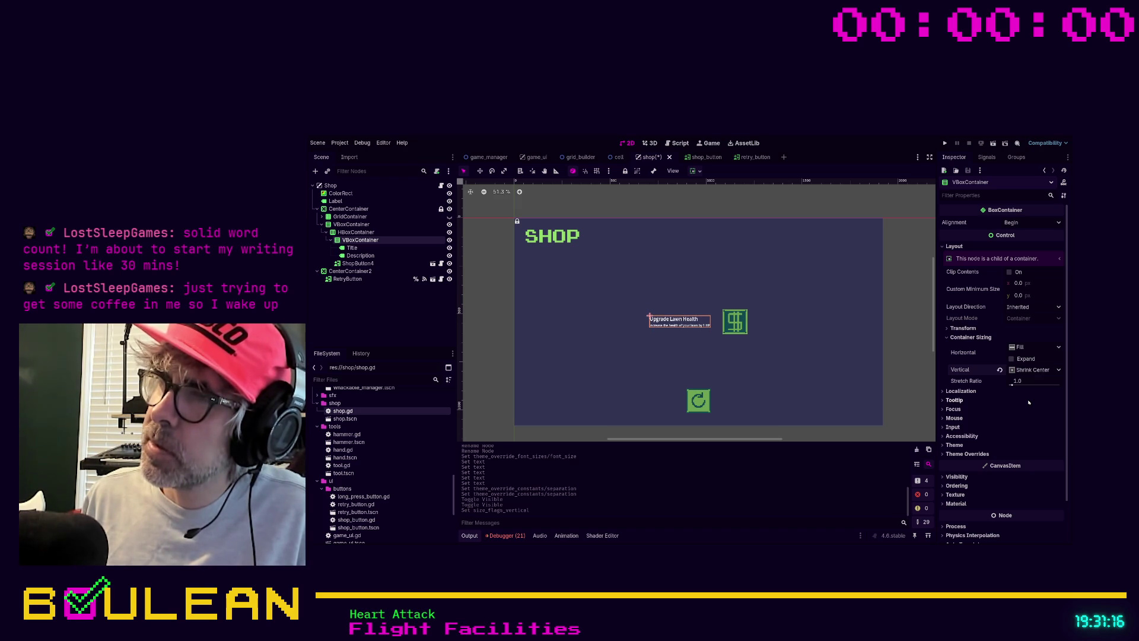
click(861, 324)
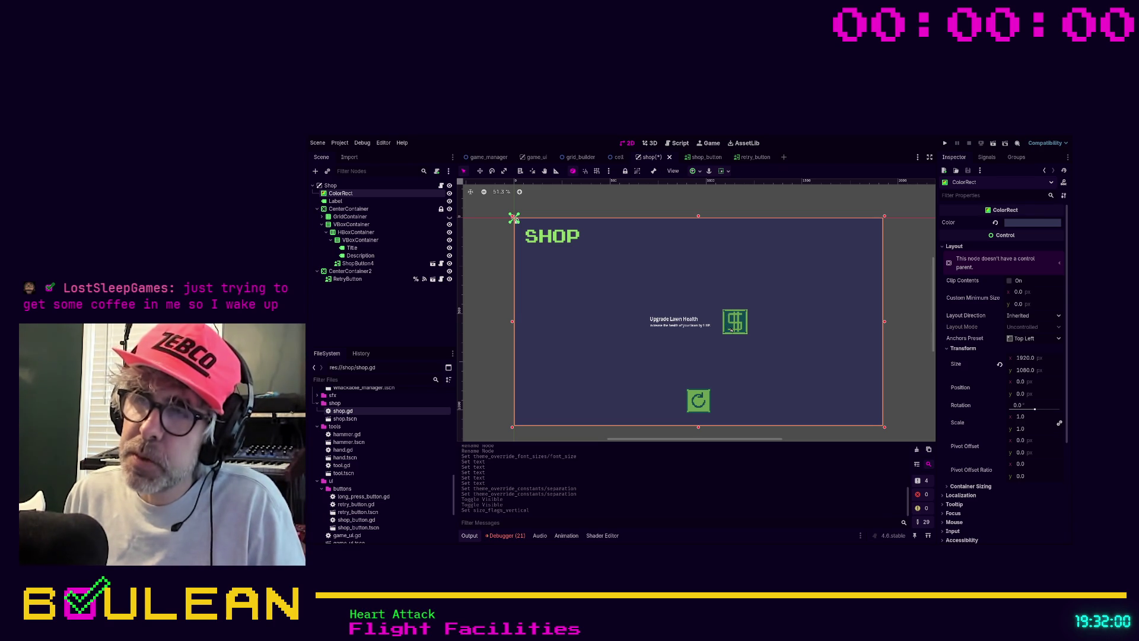
click(682, 325)
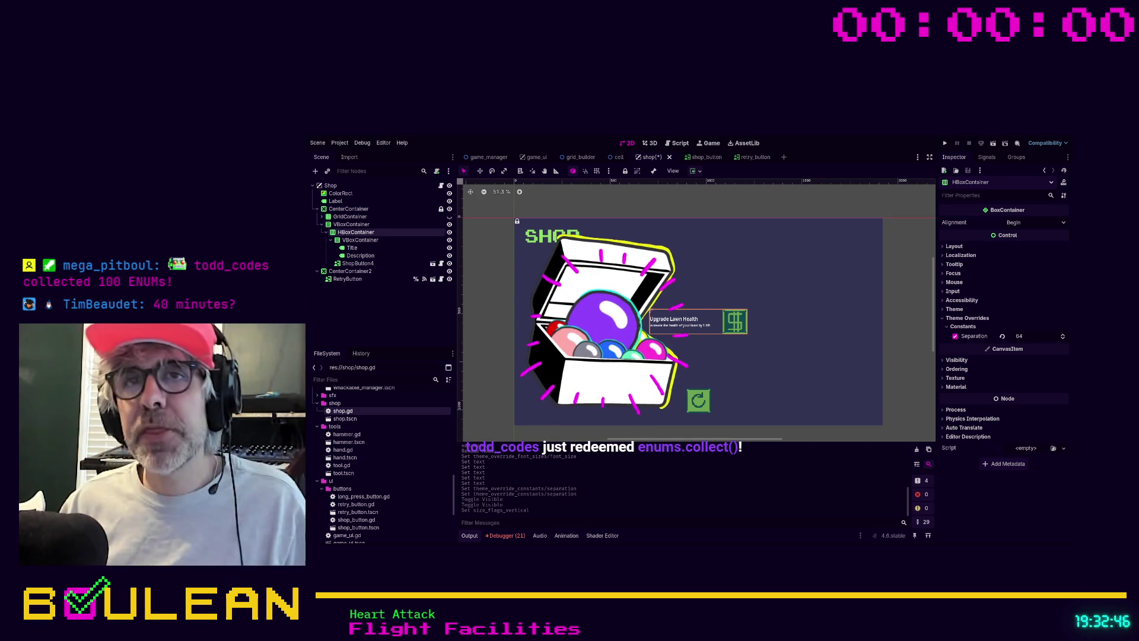
click(741, 325)
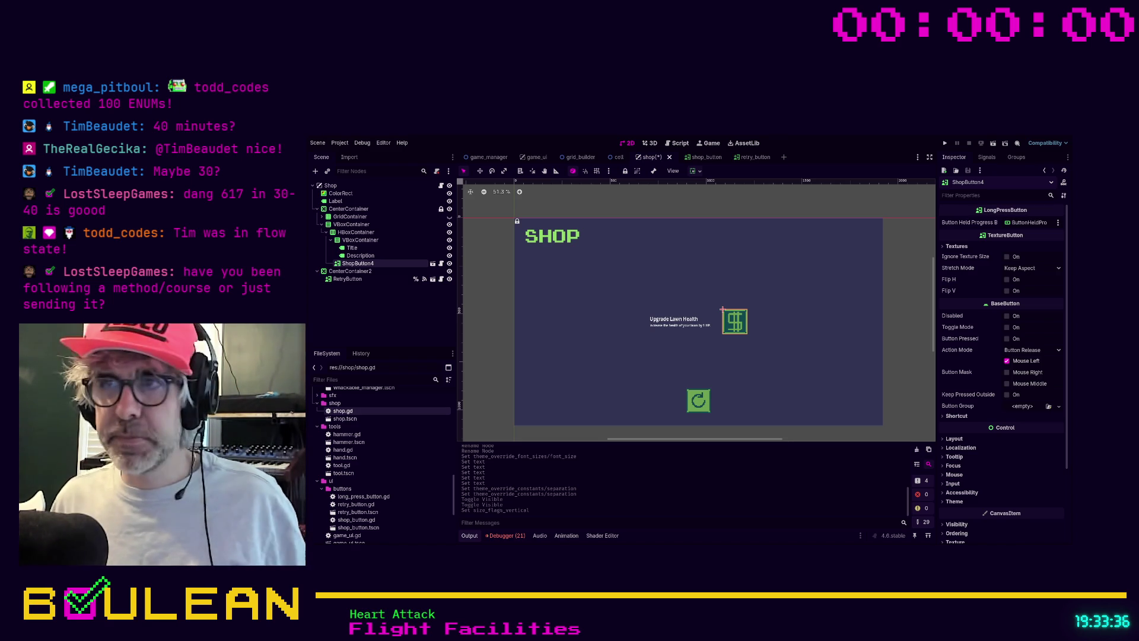
- Duplicate the Description label and rename the copy to Cost
scroll(685, 335, up, 5)
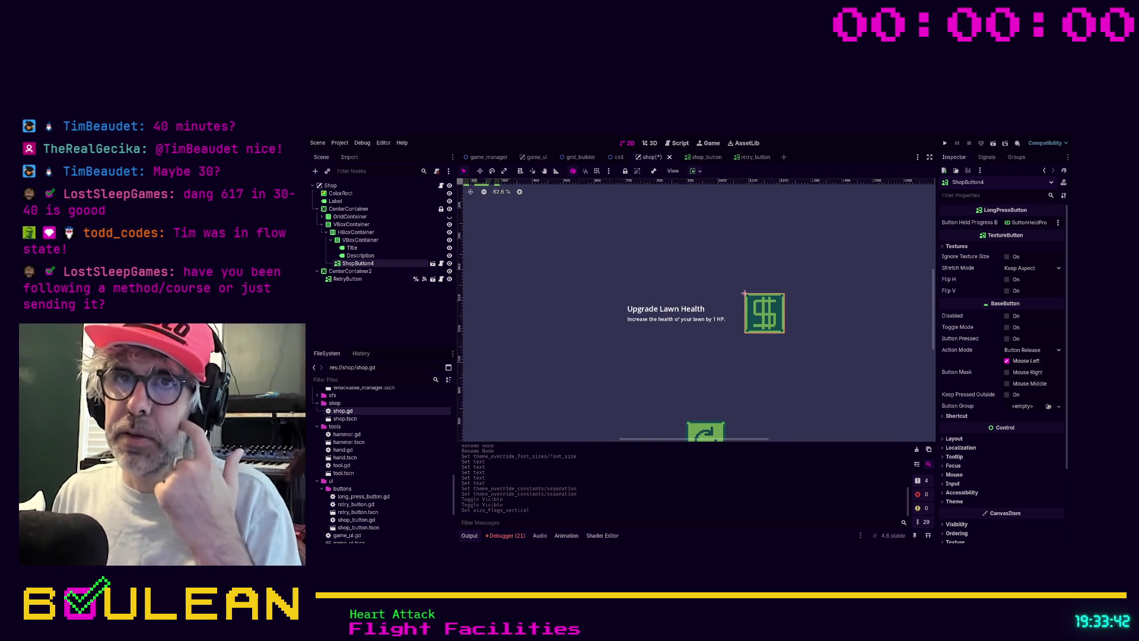
click(372, 255)
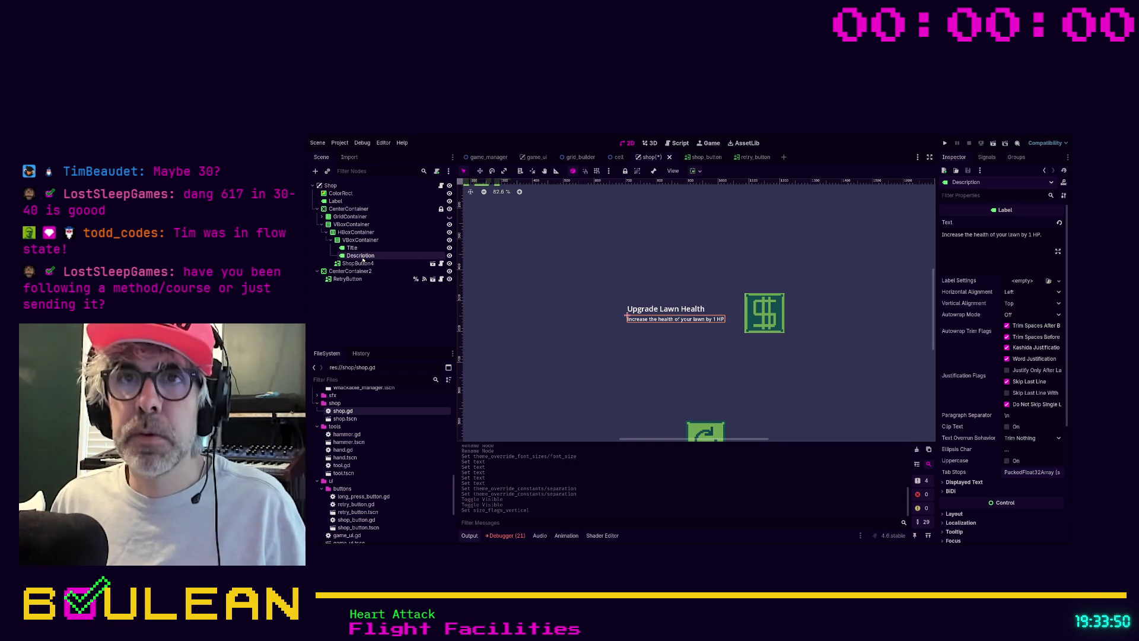
key(ctrl+d)
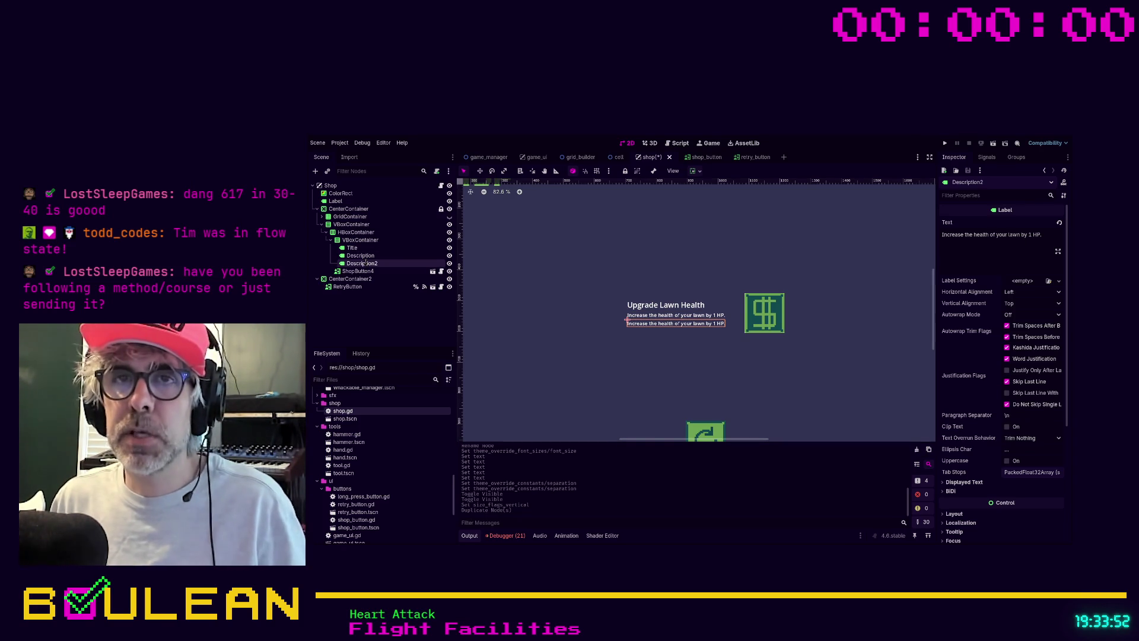
key(F2)
text(Cost)
key(Return)
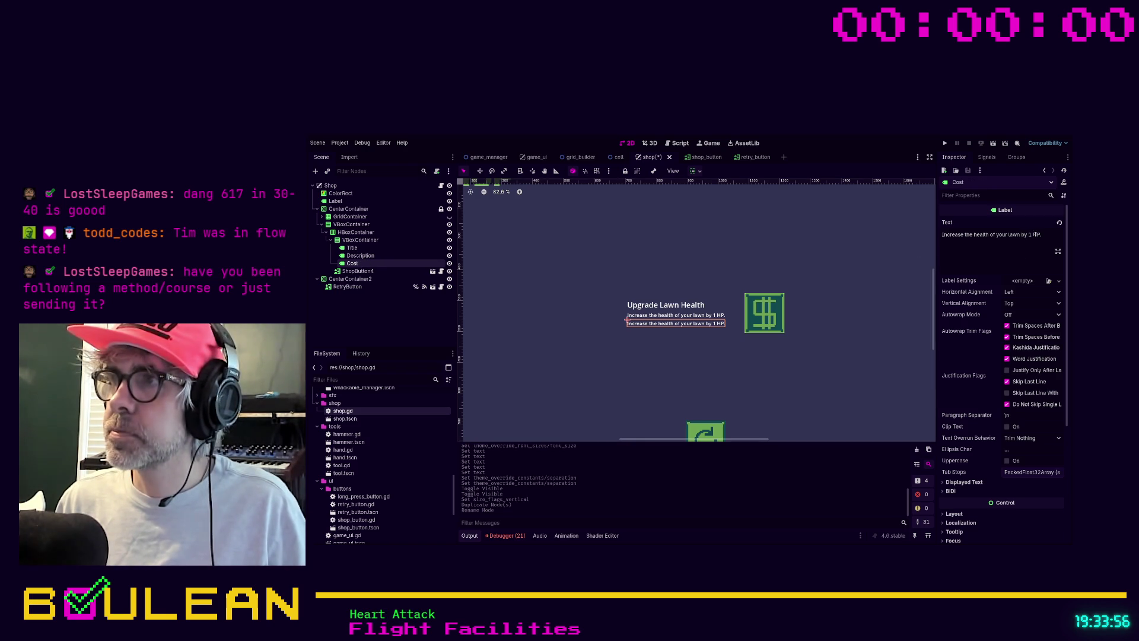
- Set the Cost label's text to 50g and expand its Theme Overrides
triple_click(1044, 234)
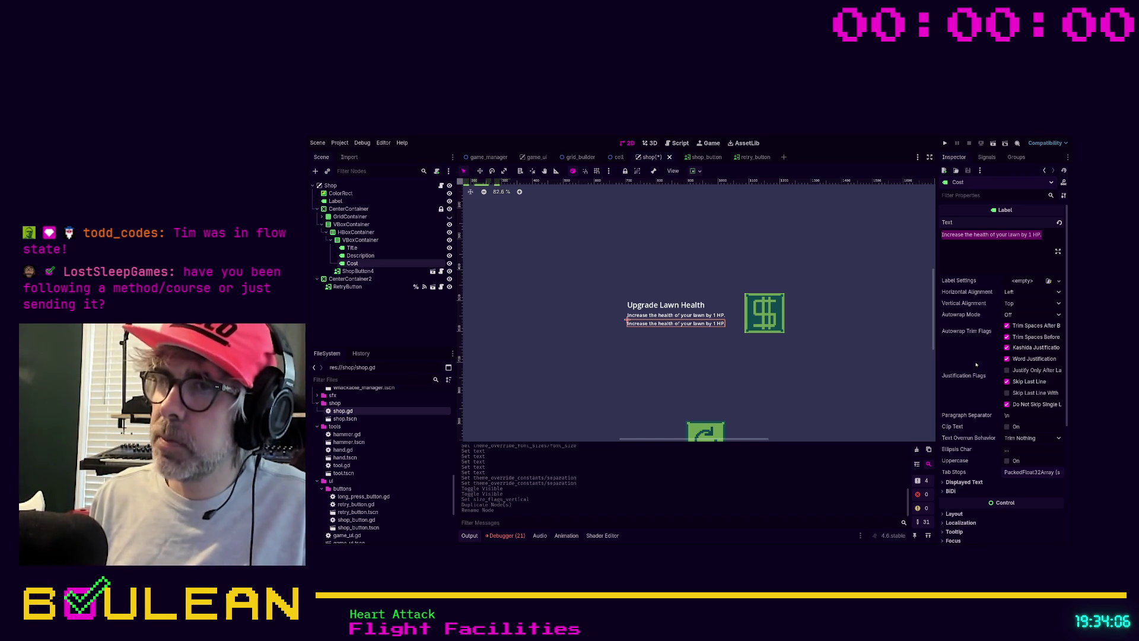
text(50)
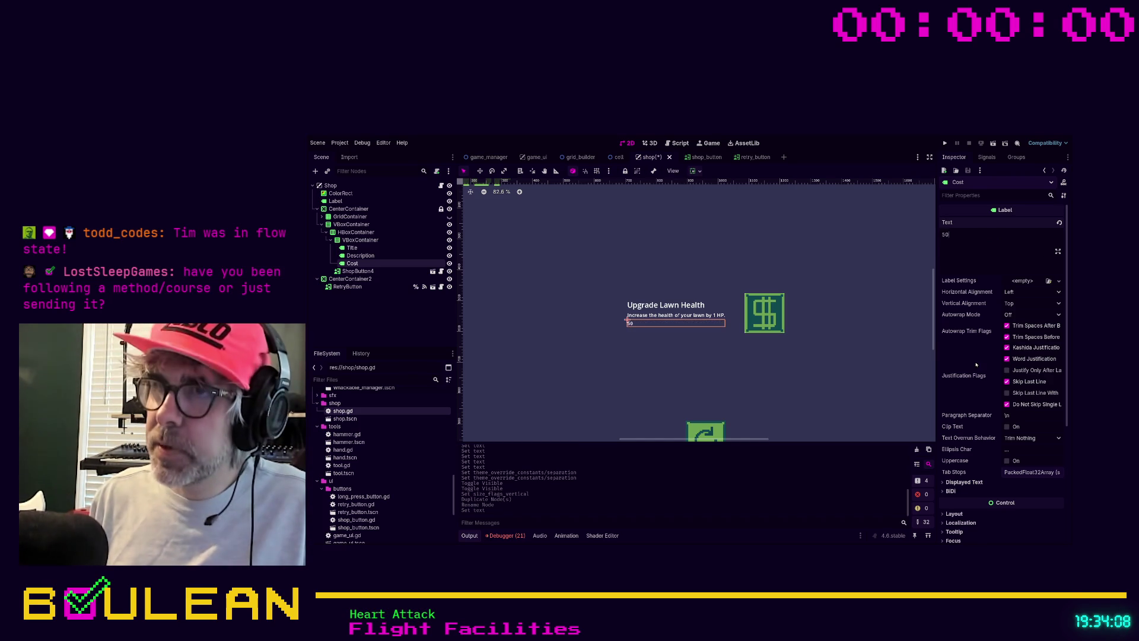
text(g)
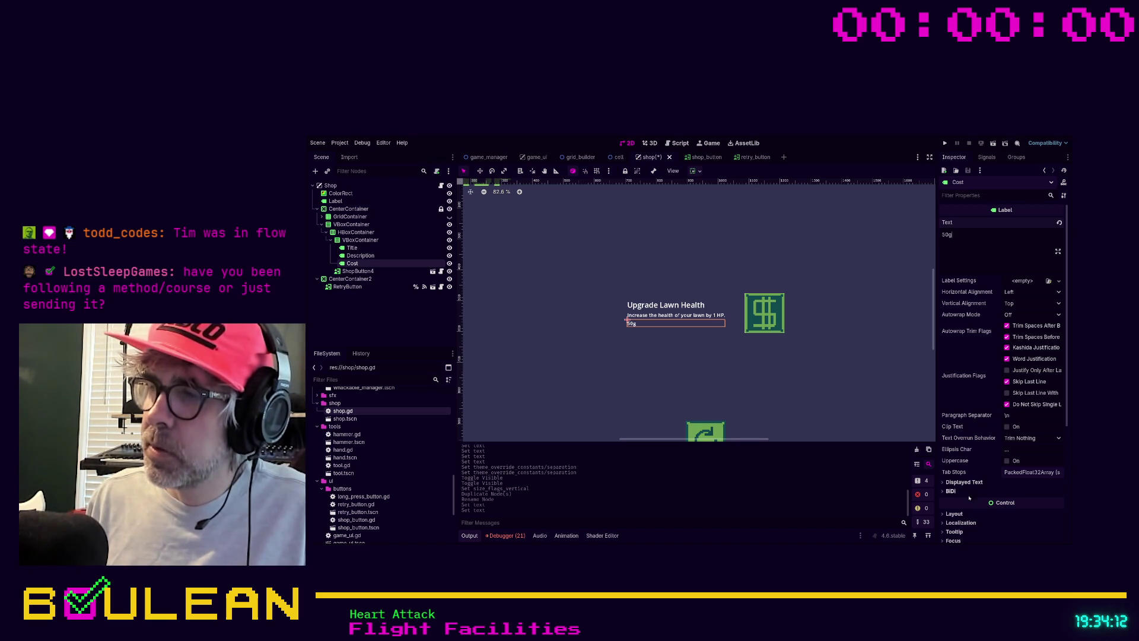
scroll(954, 514, down, 2)
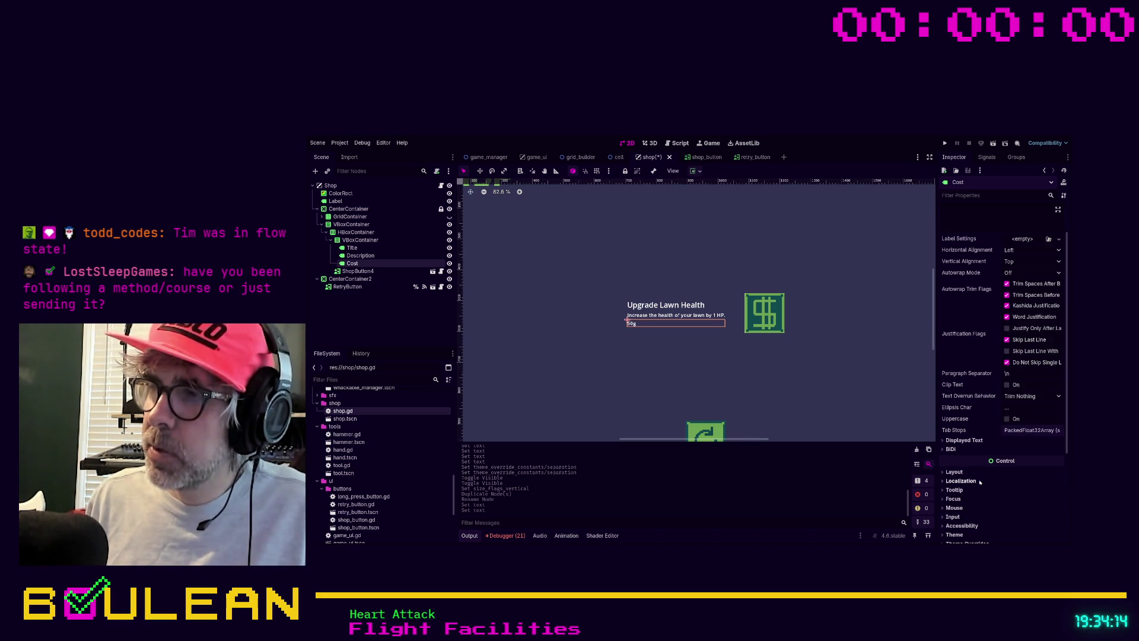
click(956, 534)
scroll(964, 511, down, 4)
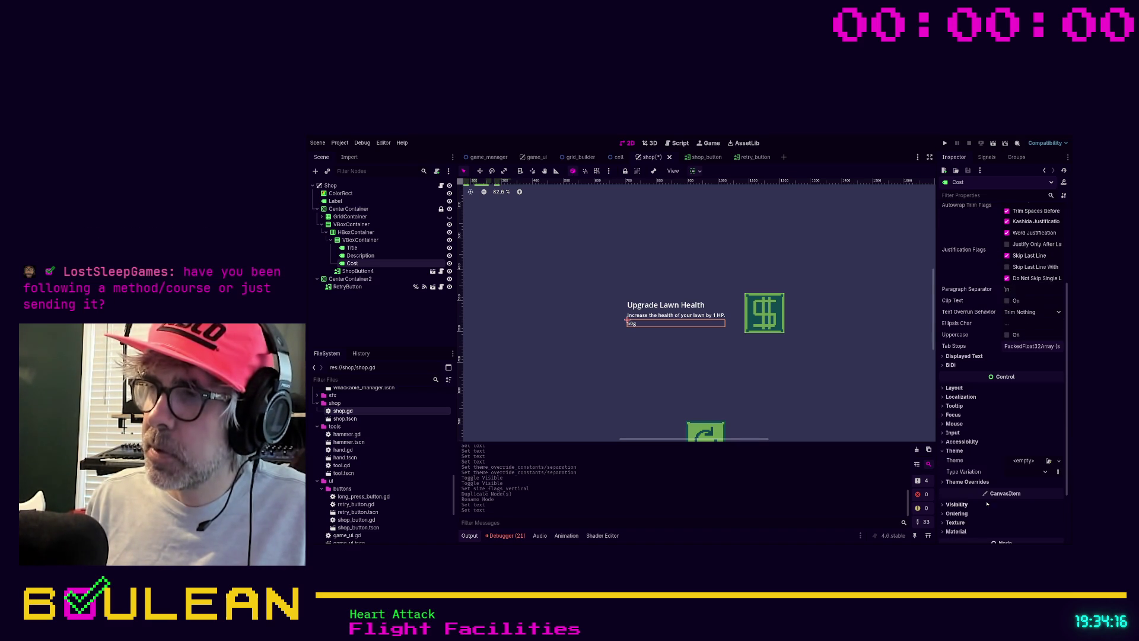
click(968, 481)
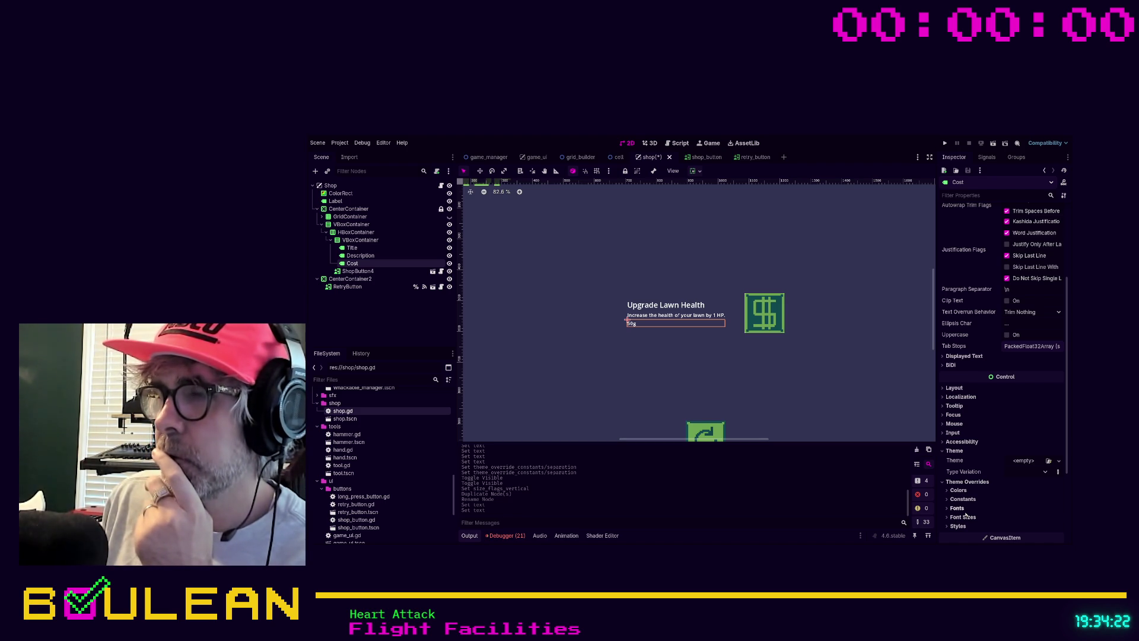
- Enable a custom font override on the Title label, then review the Description and Cost labels
click(665, 305)
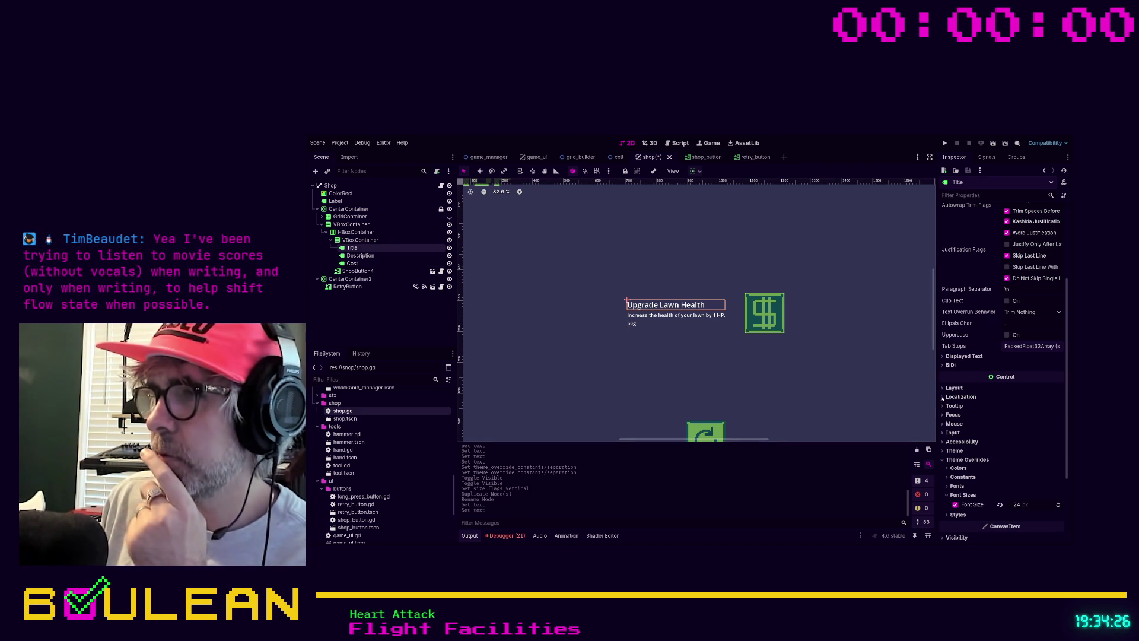
click(957, 485)
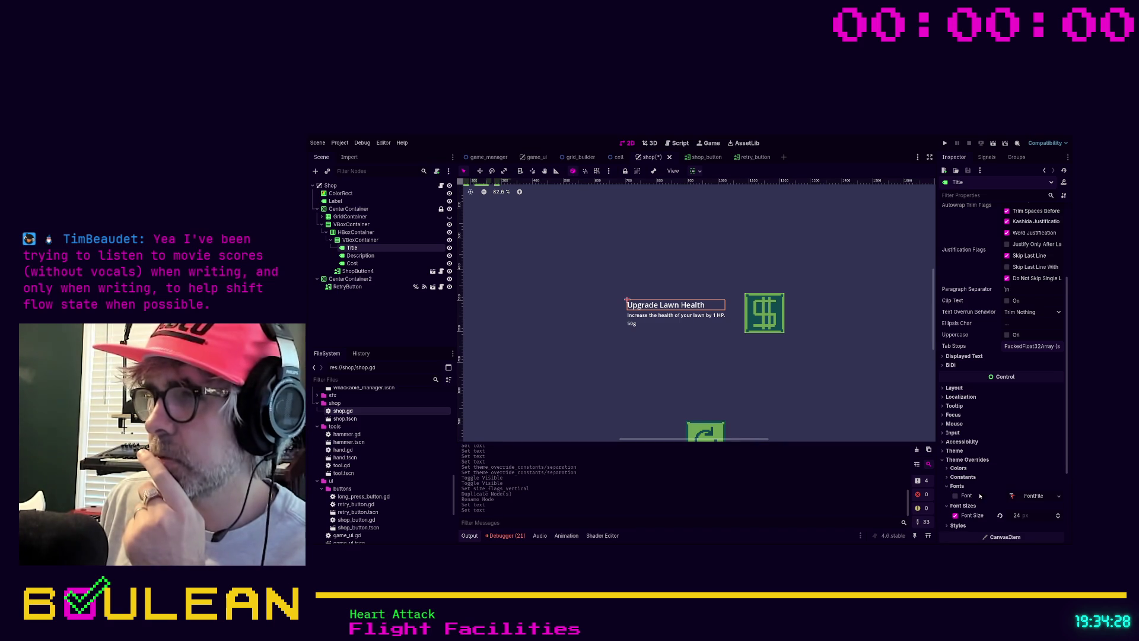
click(955, 496)
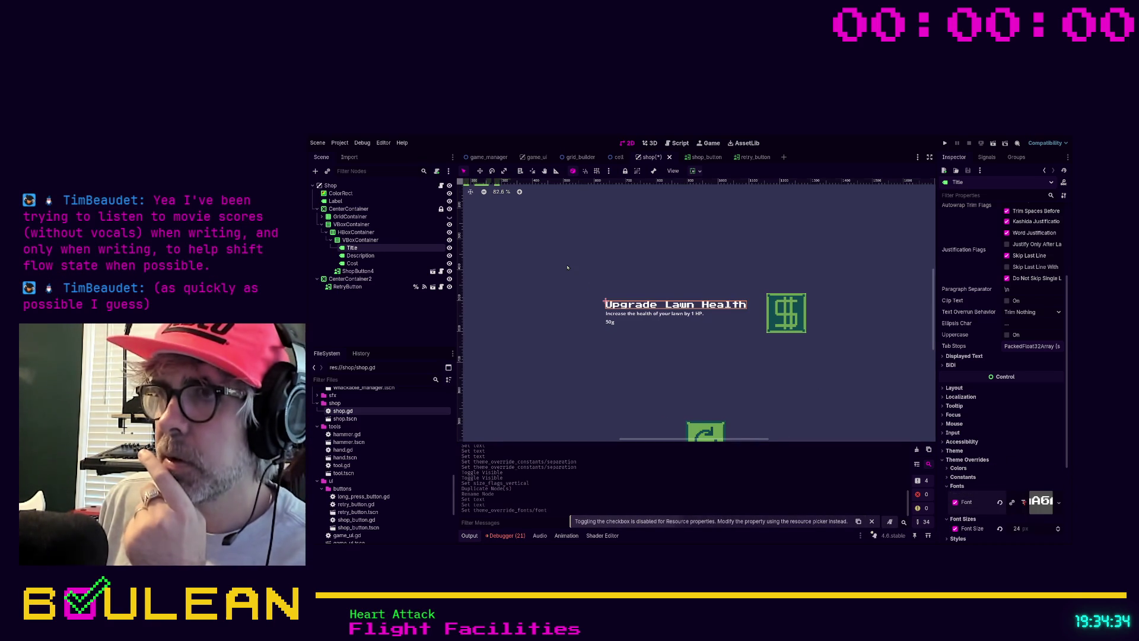
click(687, 315)
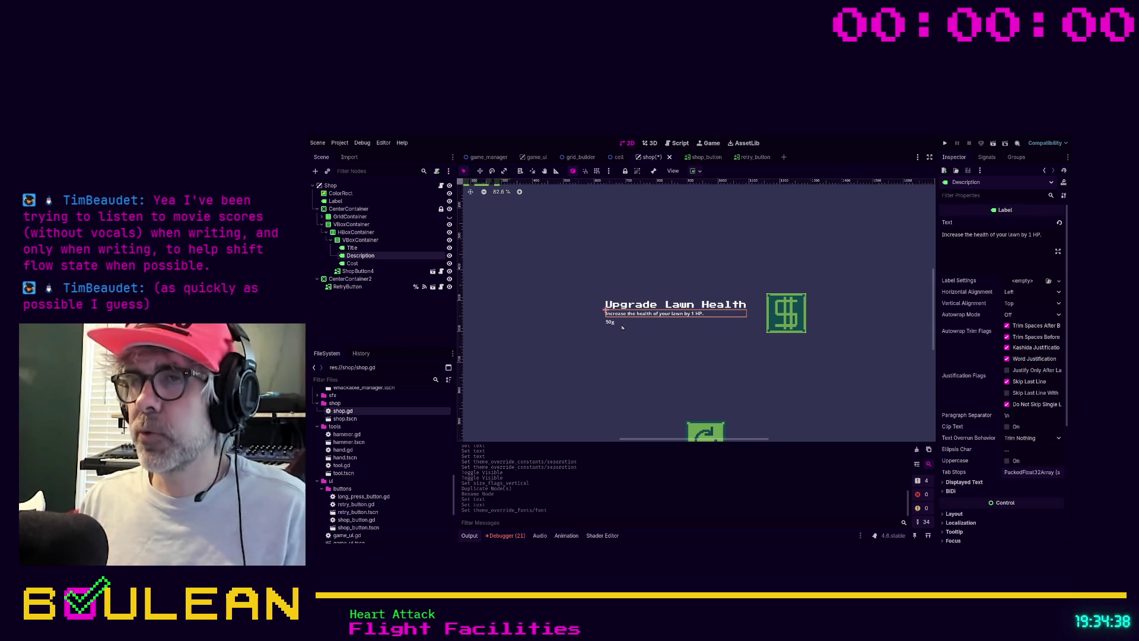
click(626, 324)
click(663, 306)
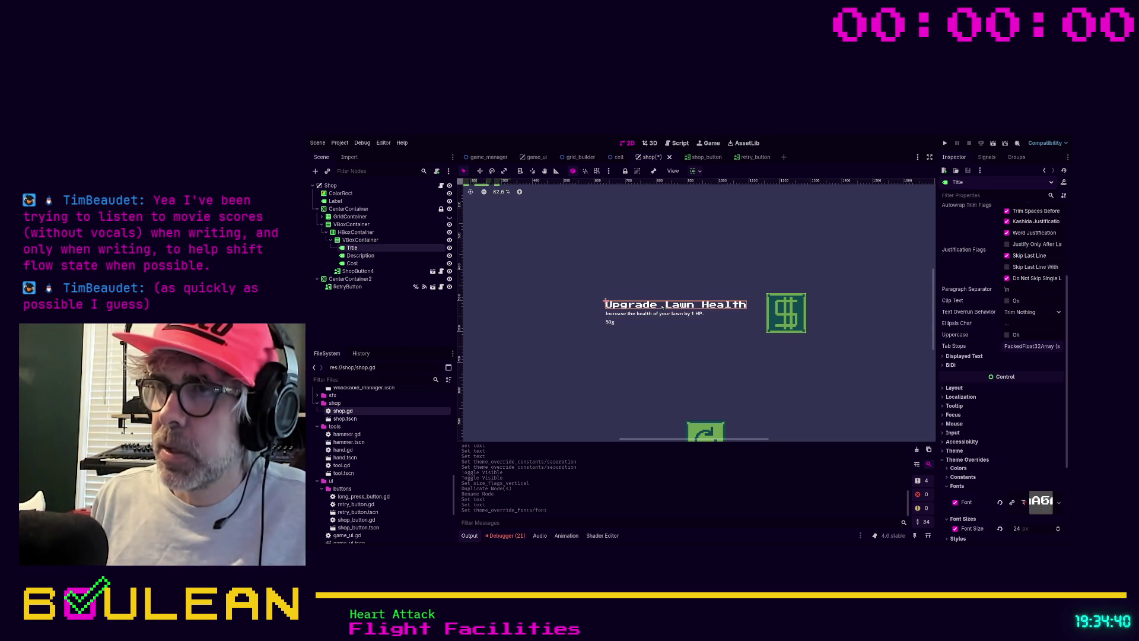
click(648, 317)
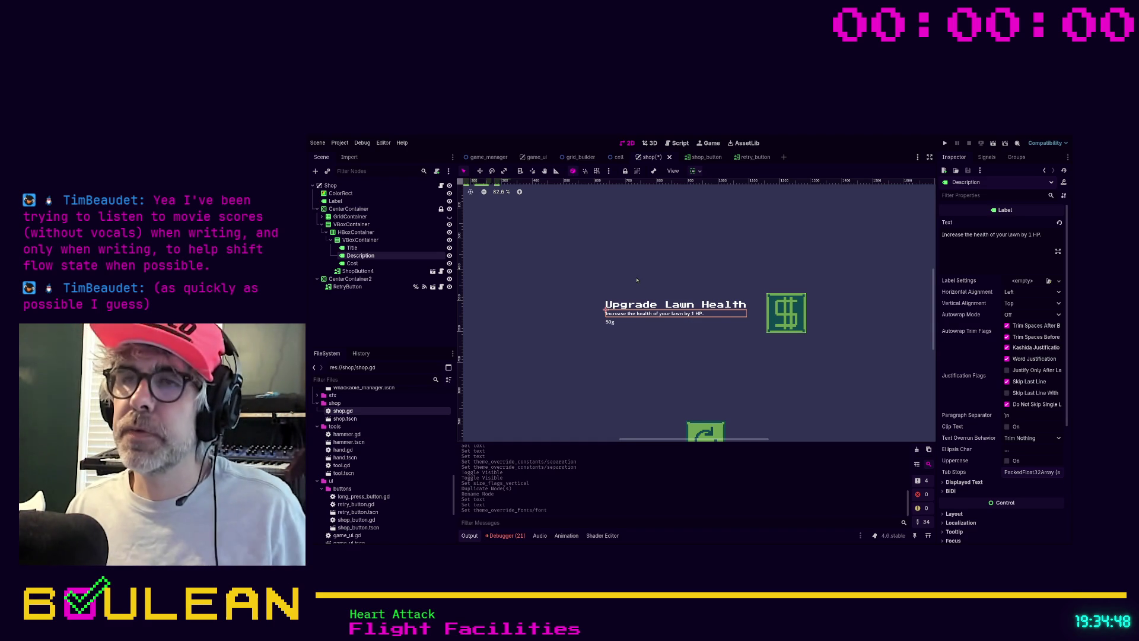
scroll(637, 280, down, 1)
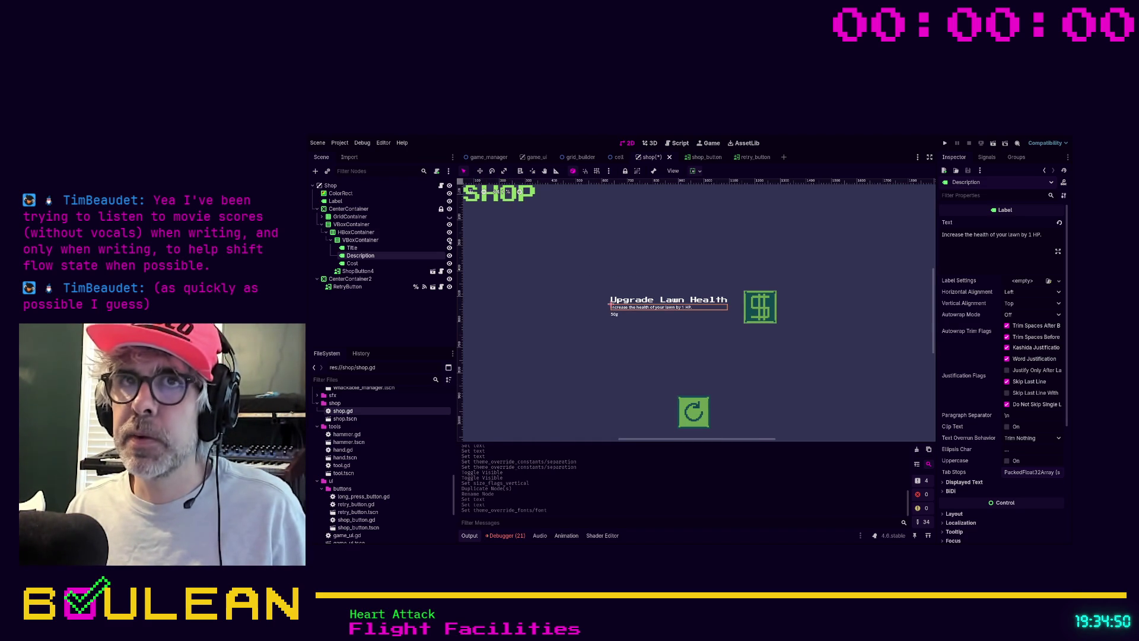
click(359, 240)
click(356, 232)
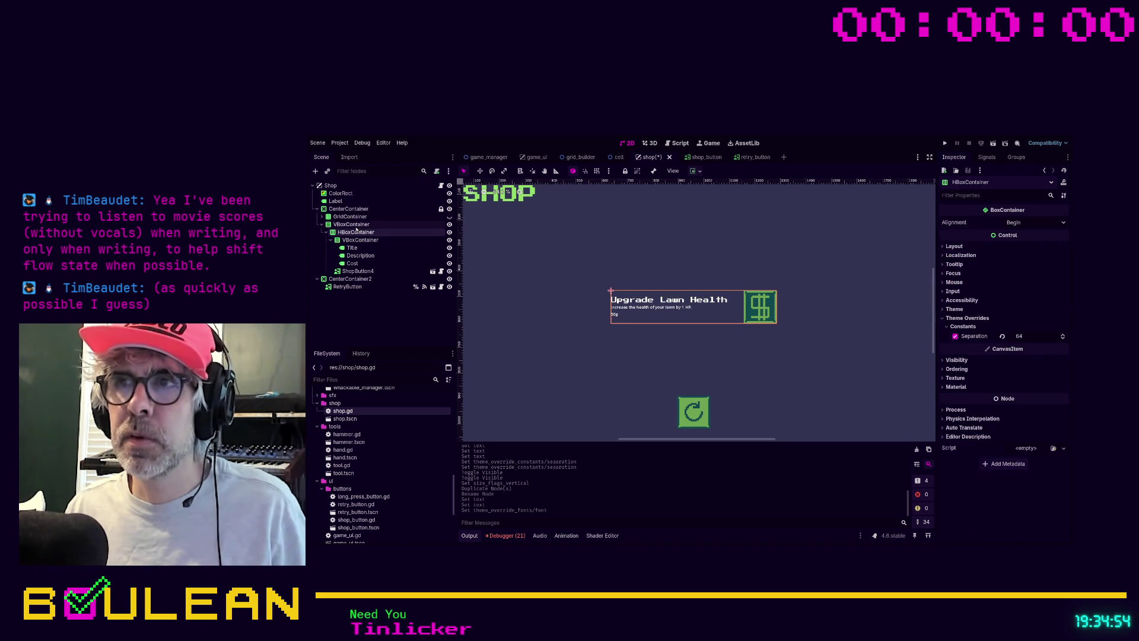
click(356, 225)
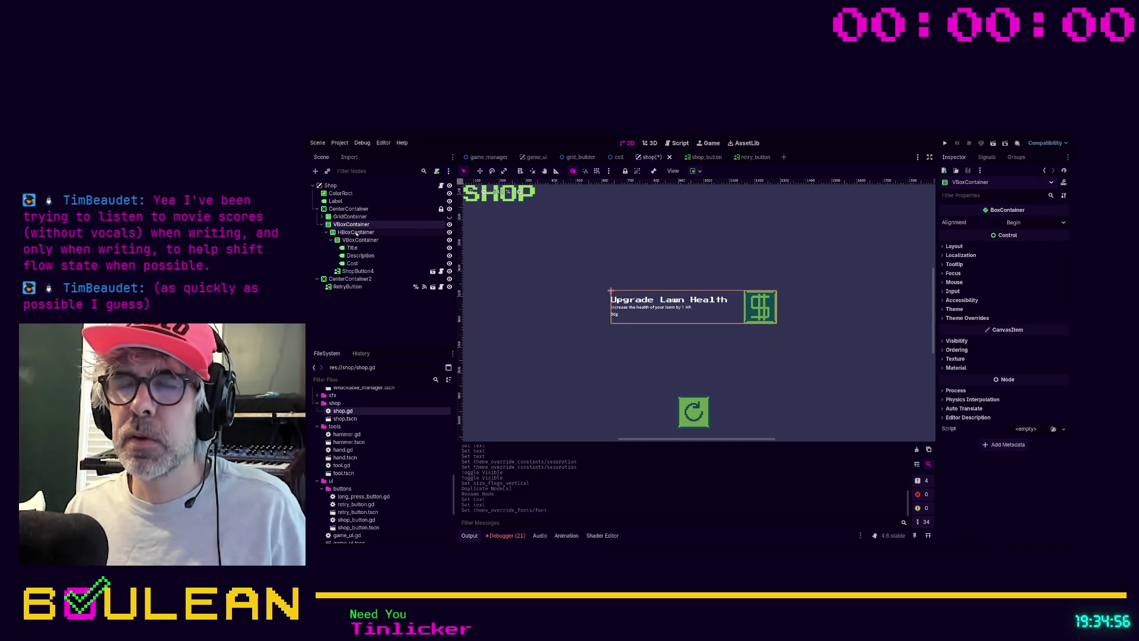
click(357, 232)
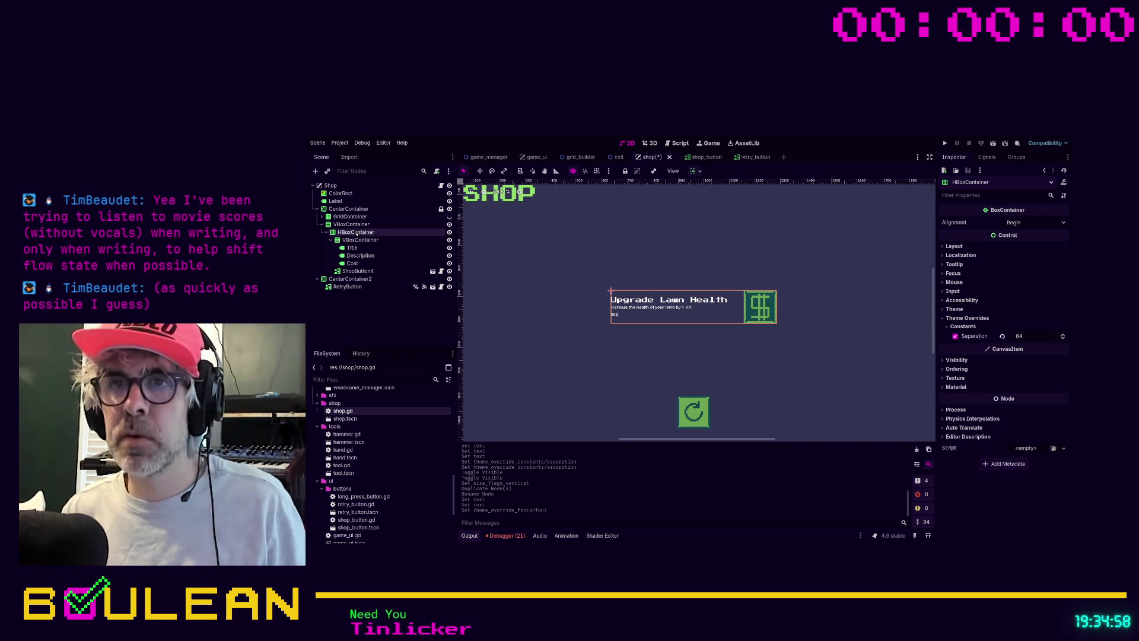
key(ctrl+a)
key(Return)
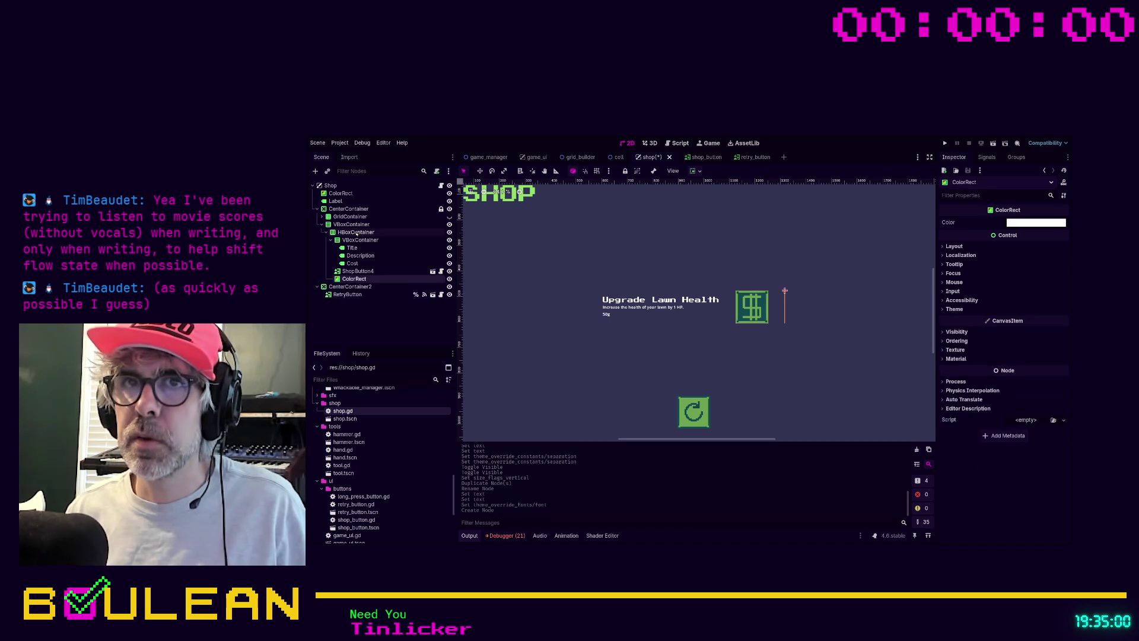
drag(339, 281, 341, 240)
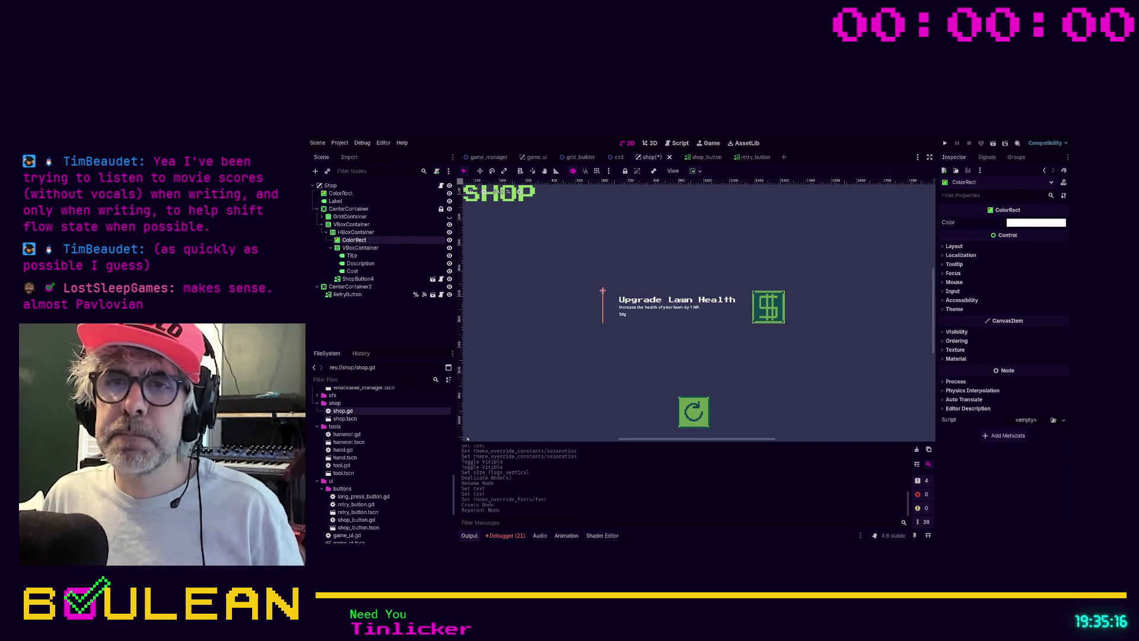
key(Delete)
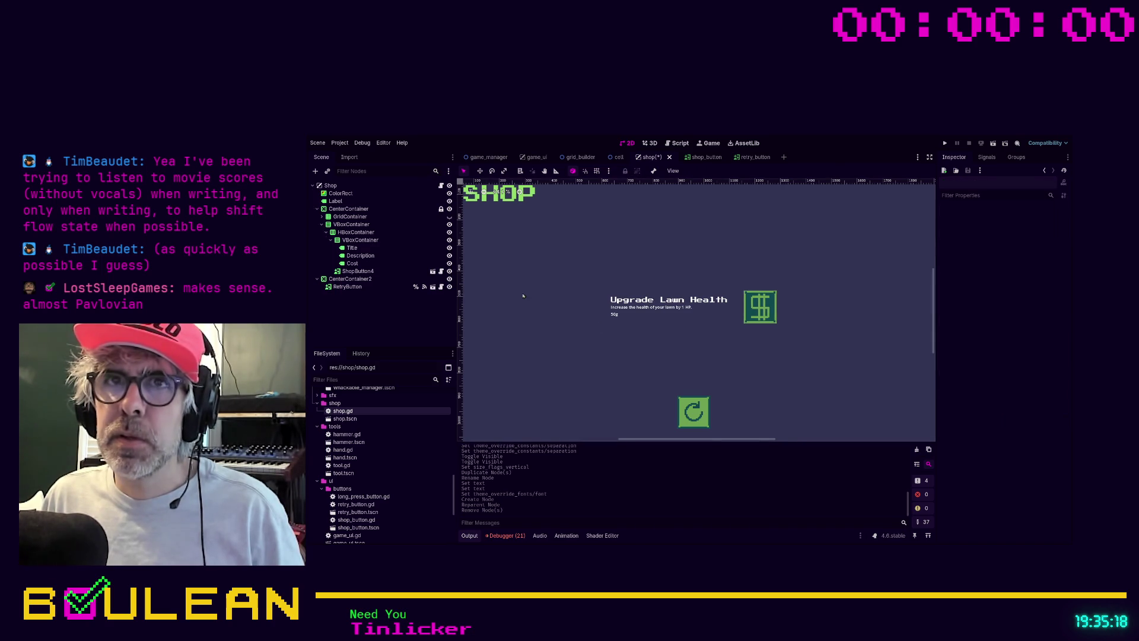
click(358, 239)
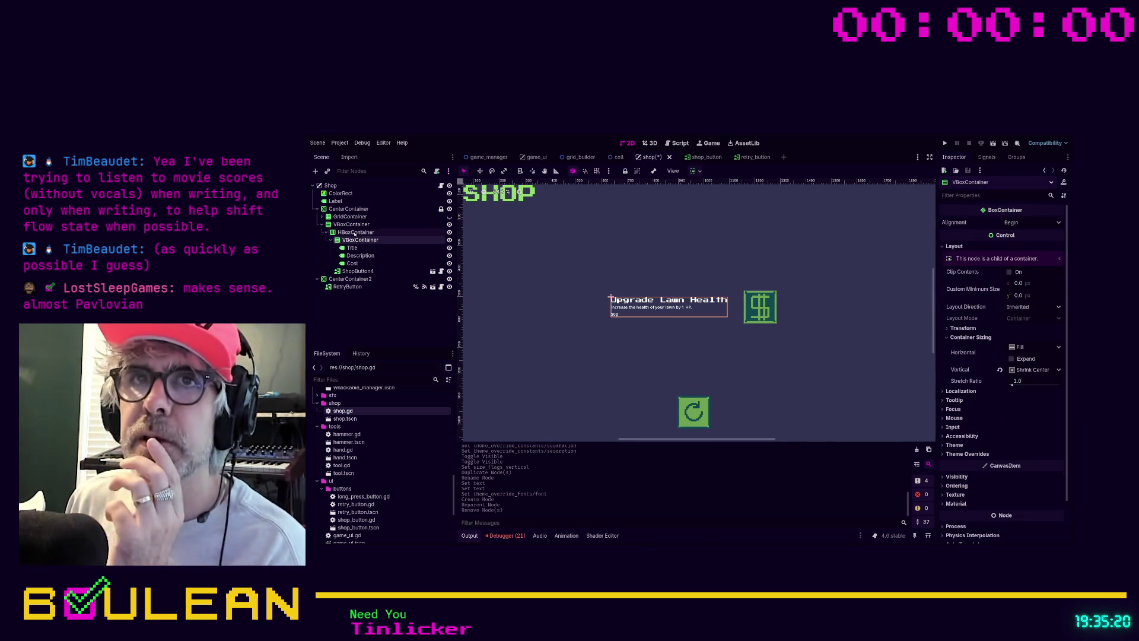
- Assign a New Theme to the HBoxContainer and browse the Theme editor preview
click(357, 232)
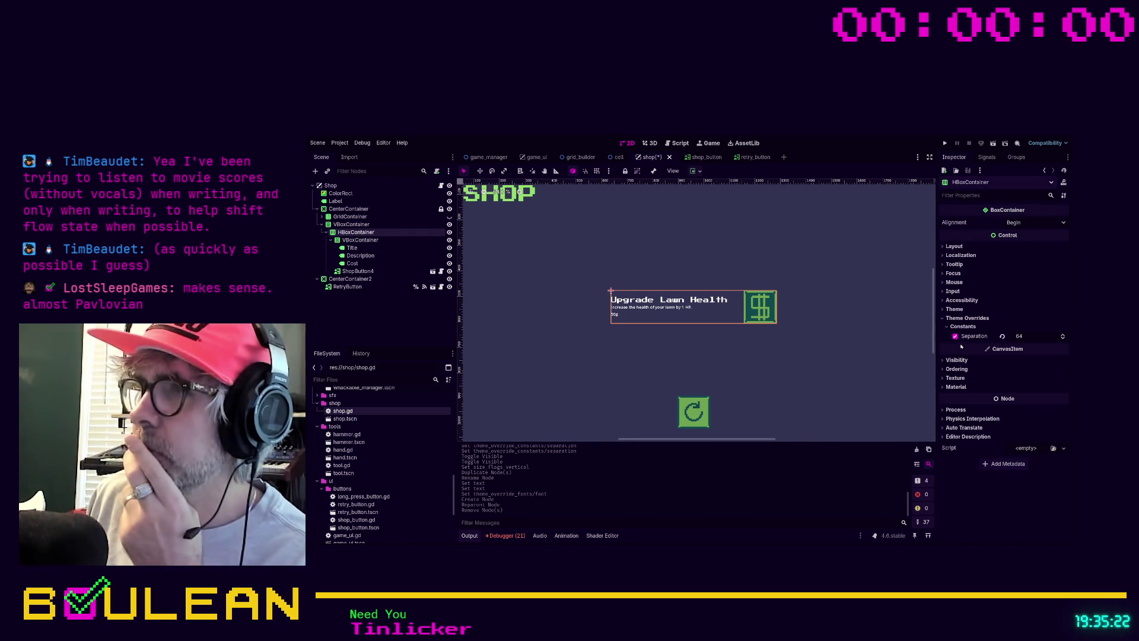
click(944, 310)
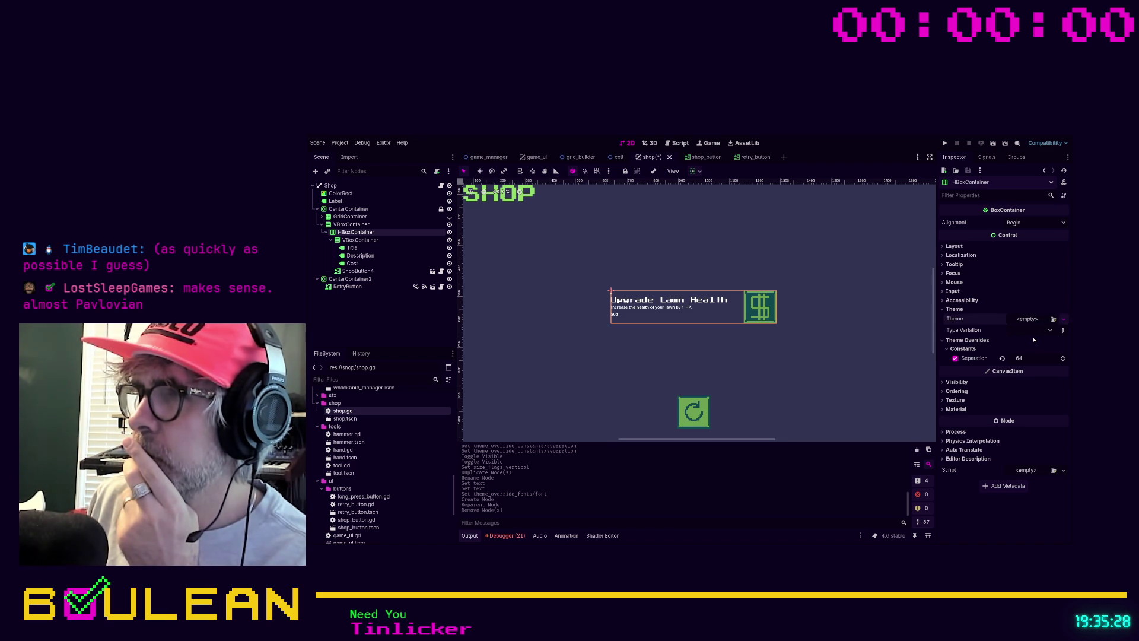
click(1027, 319)
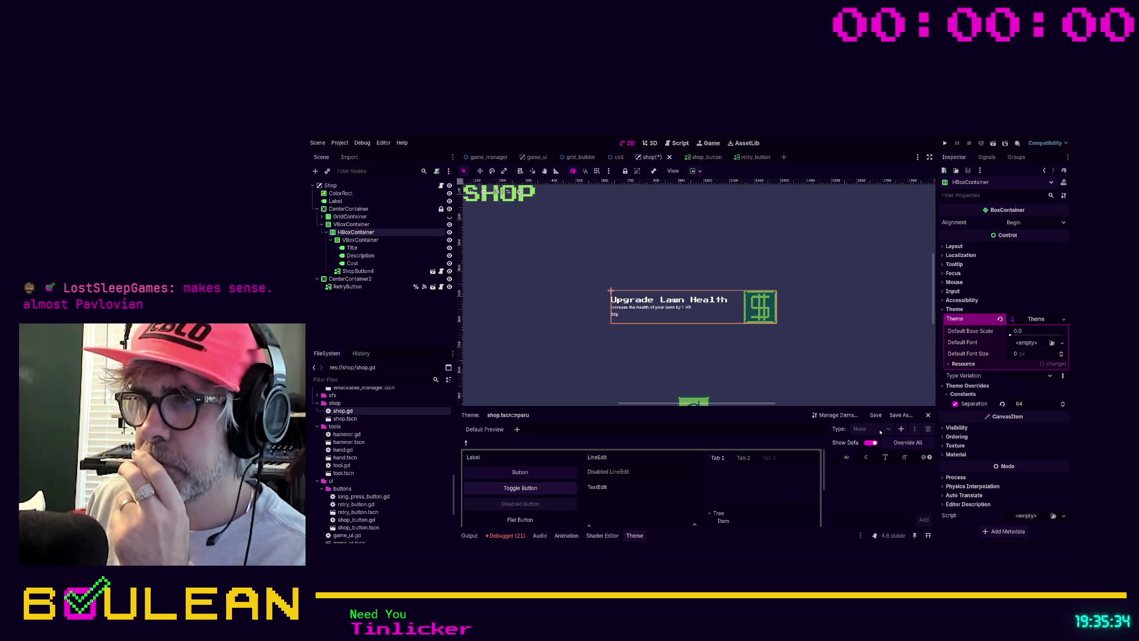
scroll(781, 473, down, 5)
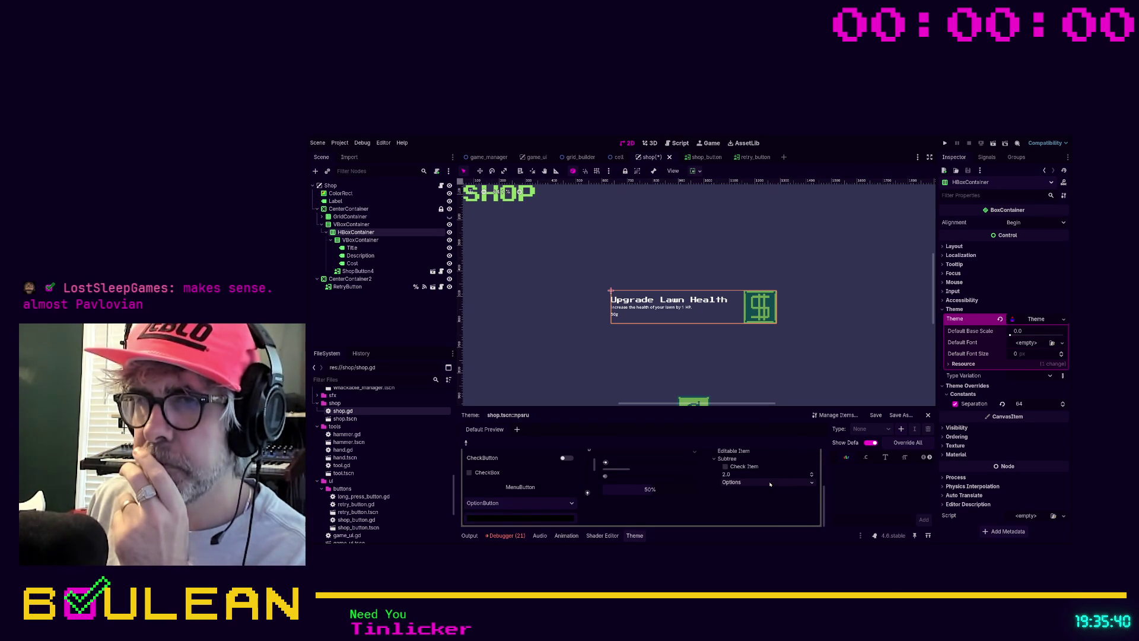
scroll(554, 451, up, 2)
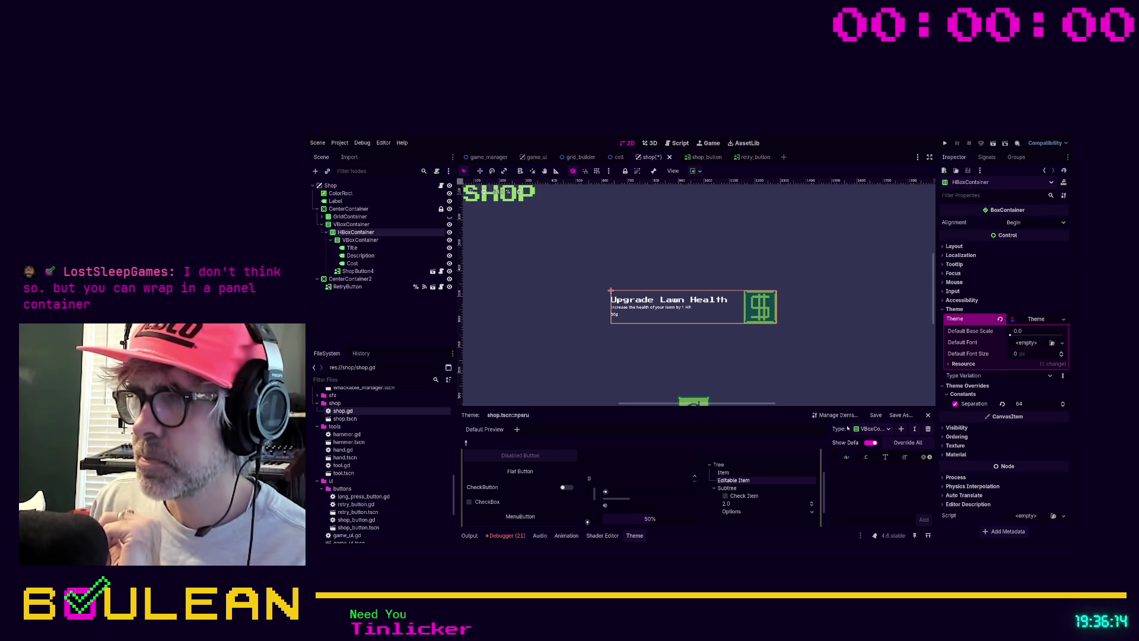
scroll(791, 473, up, 3)
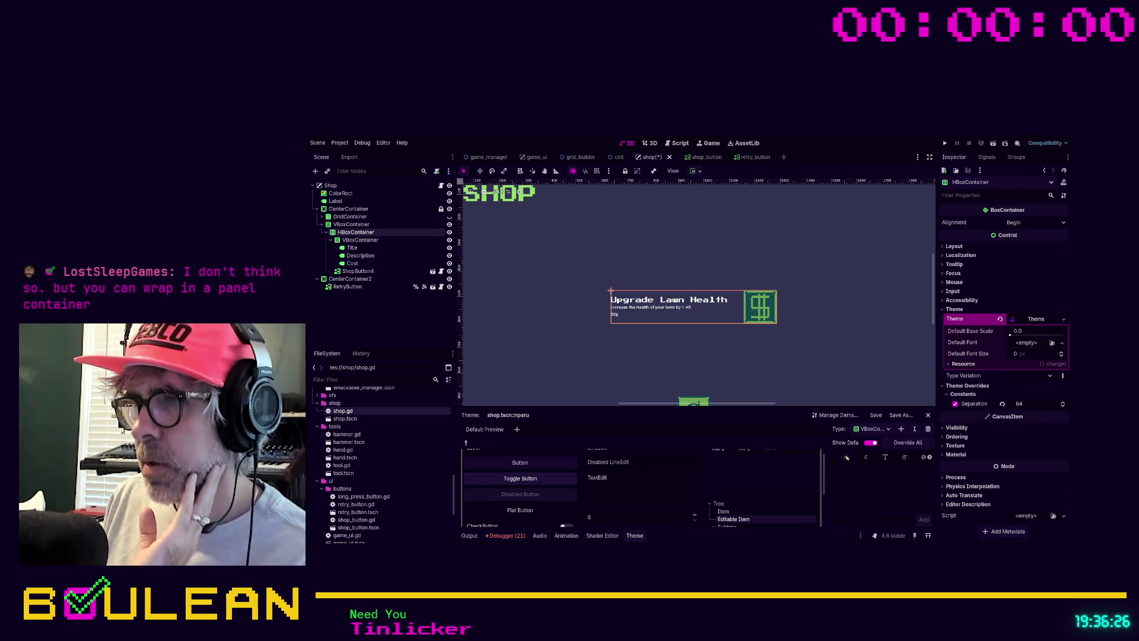
click(866, 458)
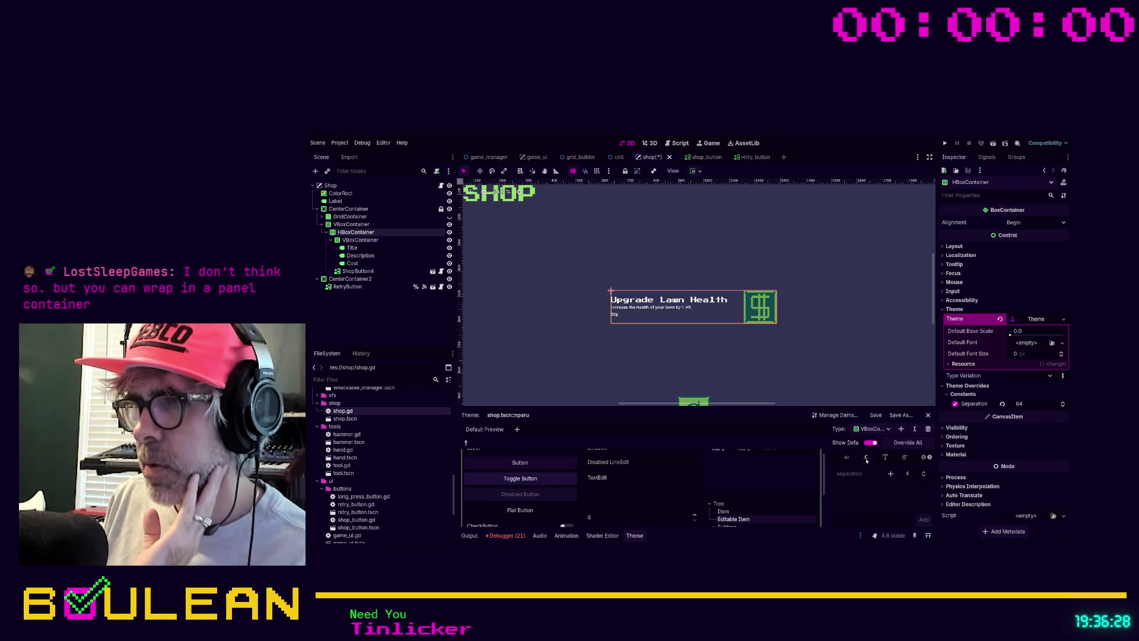
click(885, 458)
click(905, 458)
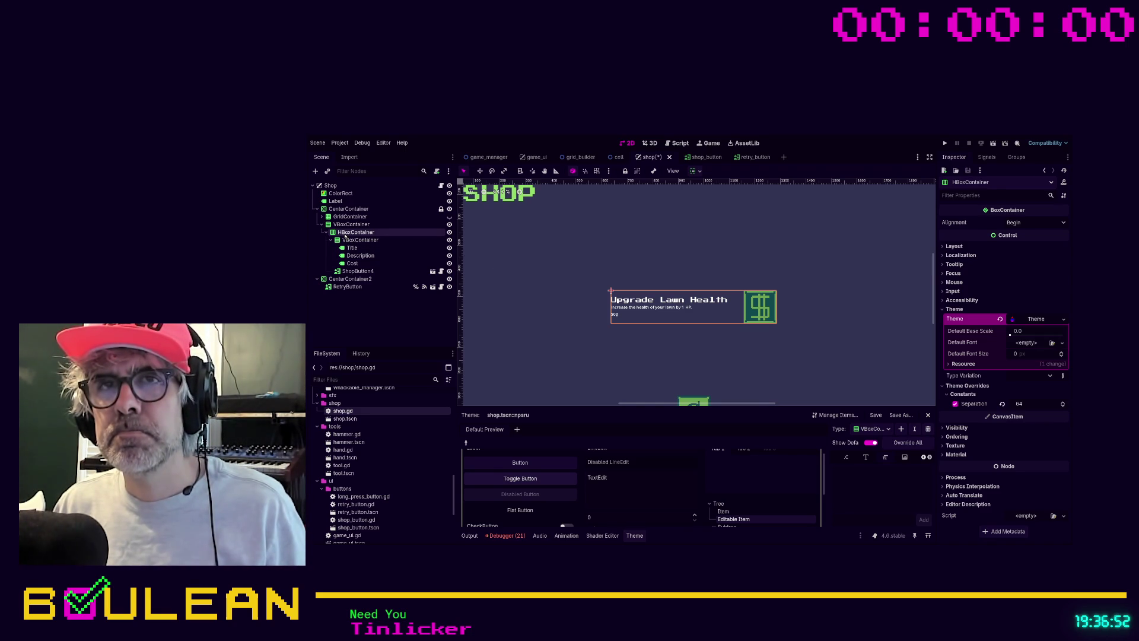
click(383, 226)
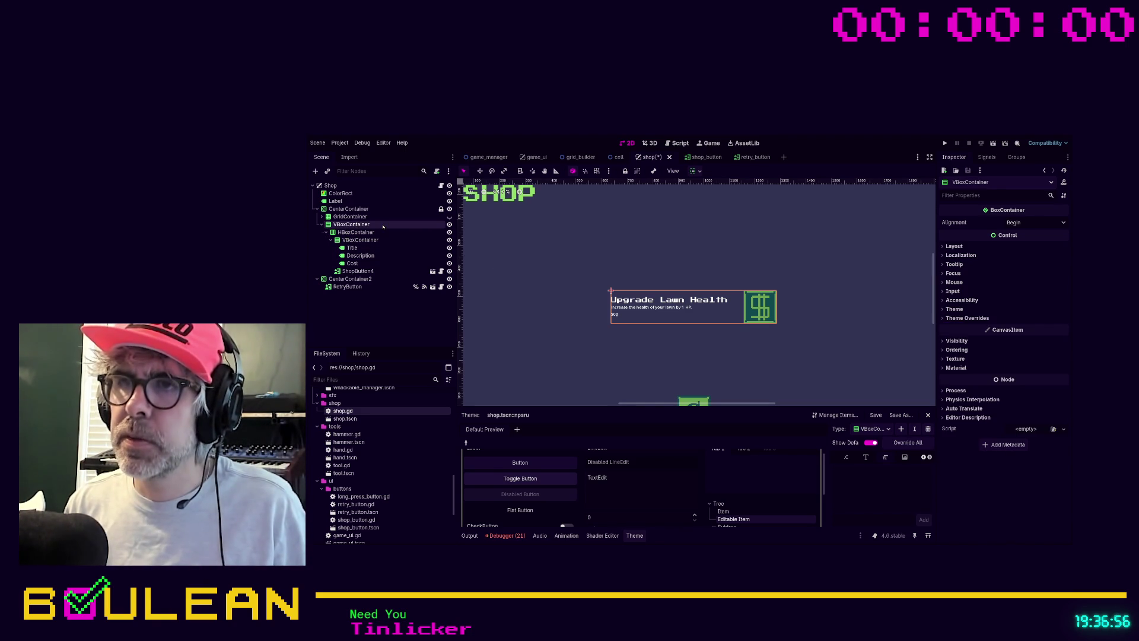
- Add a ColorRect above the HBoxContainer in the VBoxContainer and colour it dark red
key(ctrl+v)
drag(348, 279, 353, 233)
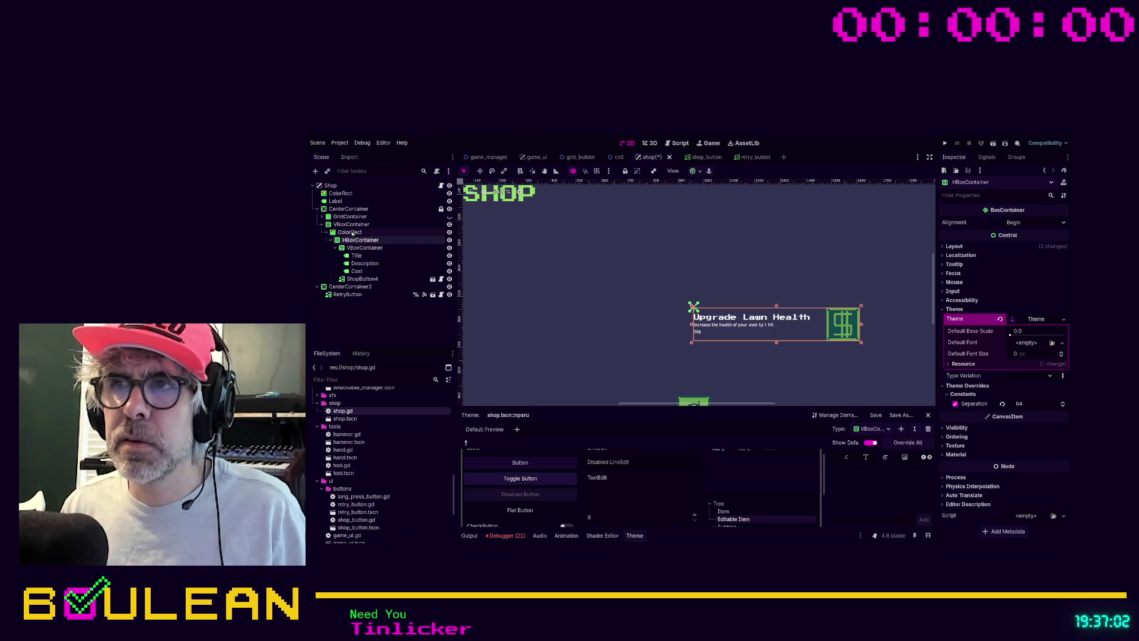
click(384, 233)
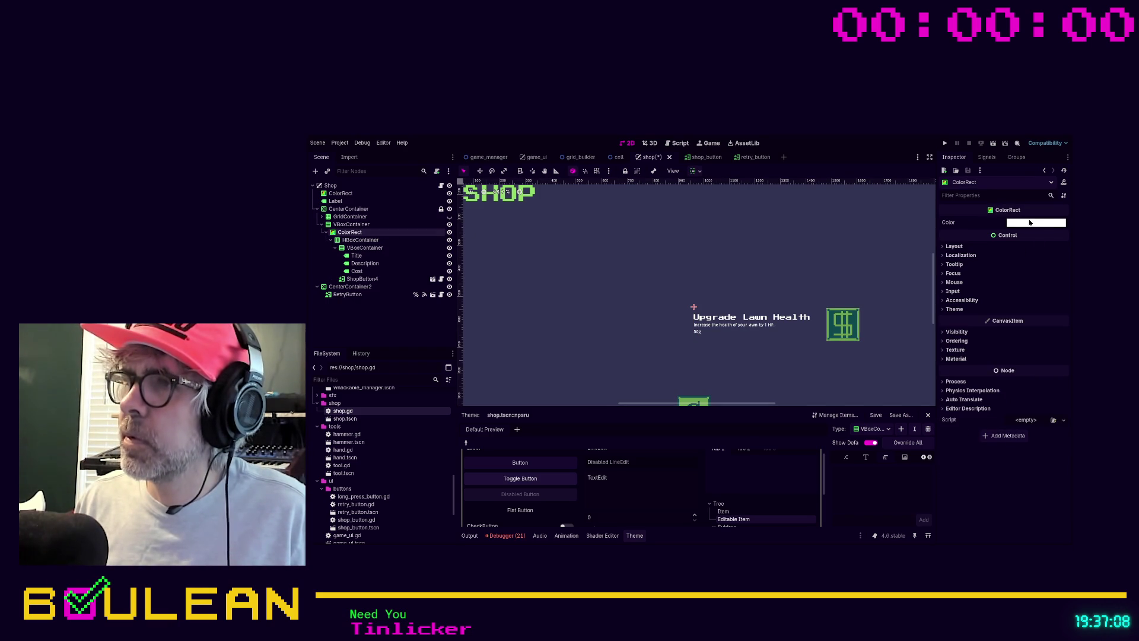
key(ctrl+z)
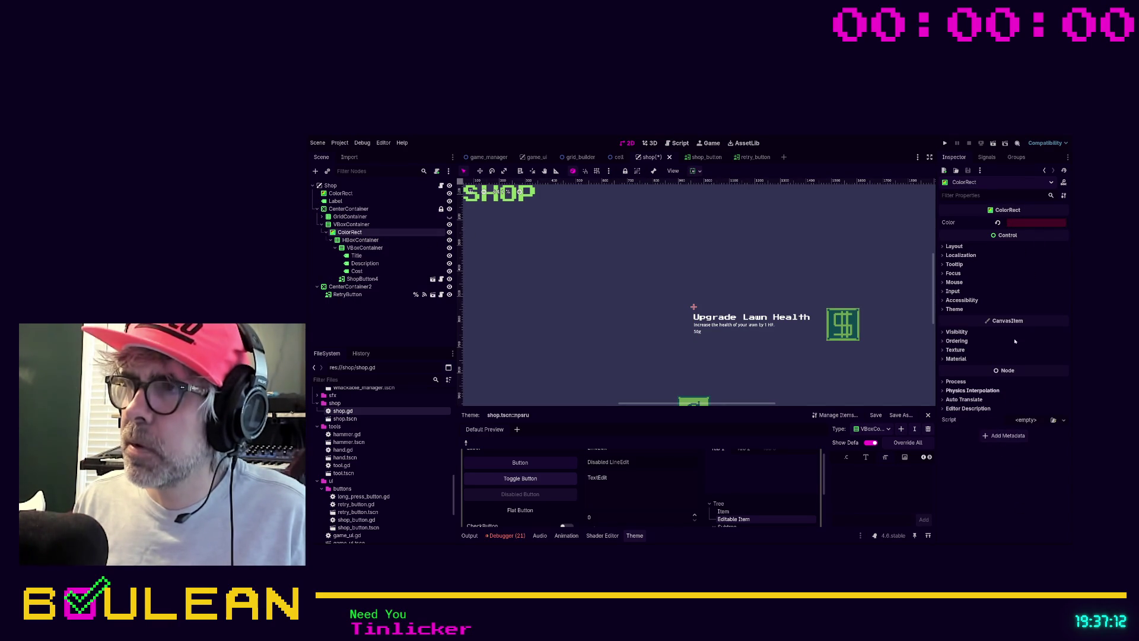
- Turn on Vertical Expand in the ColorRect's Container Sizing, comparing with the HBoxContainer
click(950, 247)
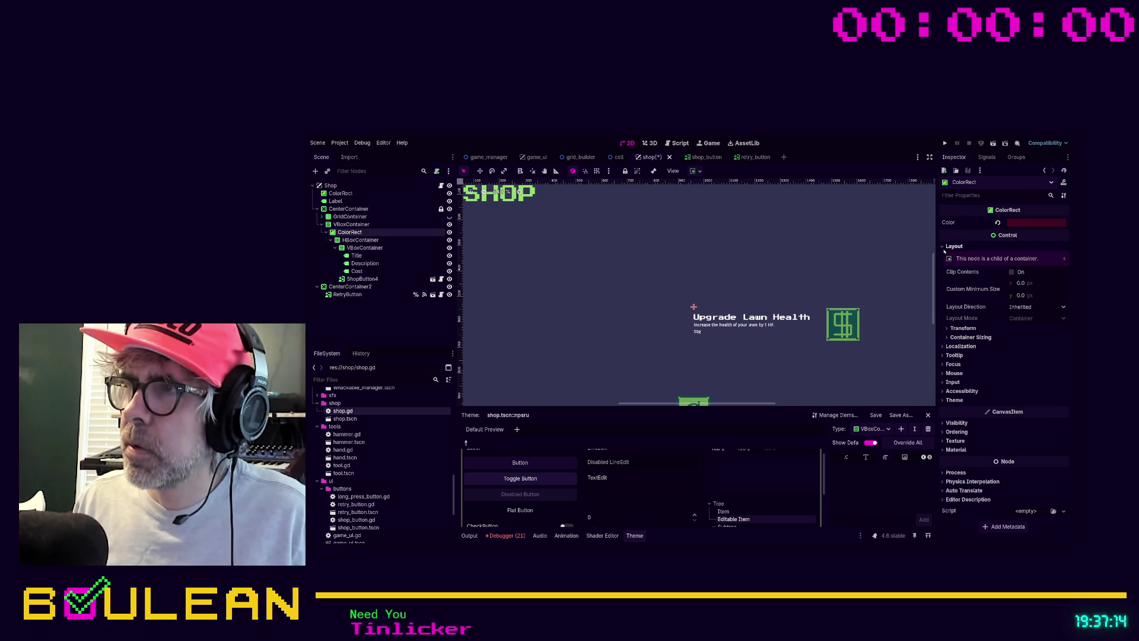
click(954, 329)
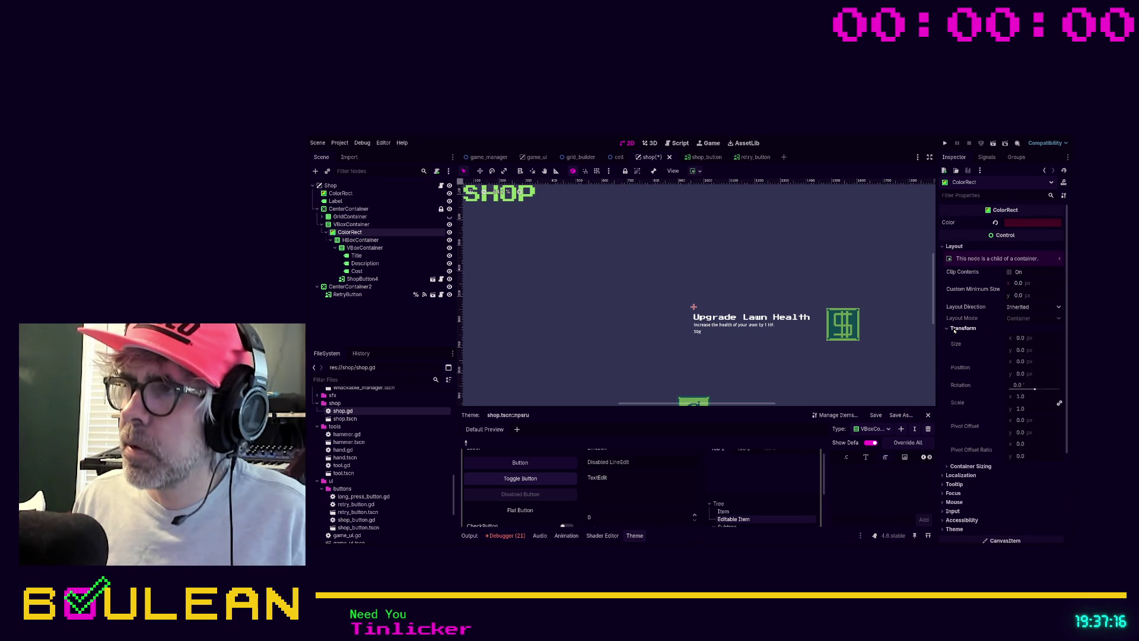
click(955, 328)
click(957, 338)
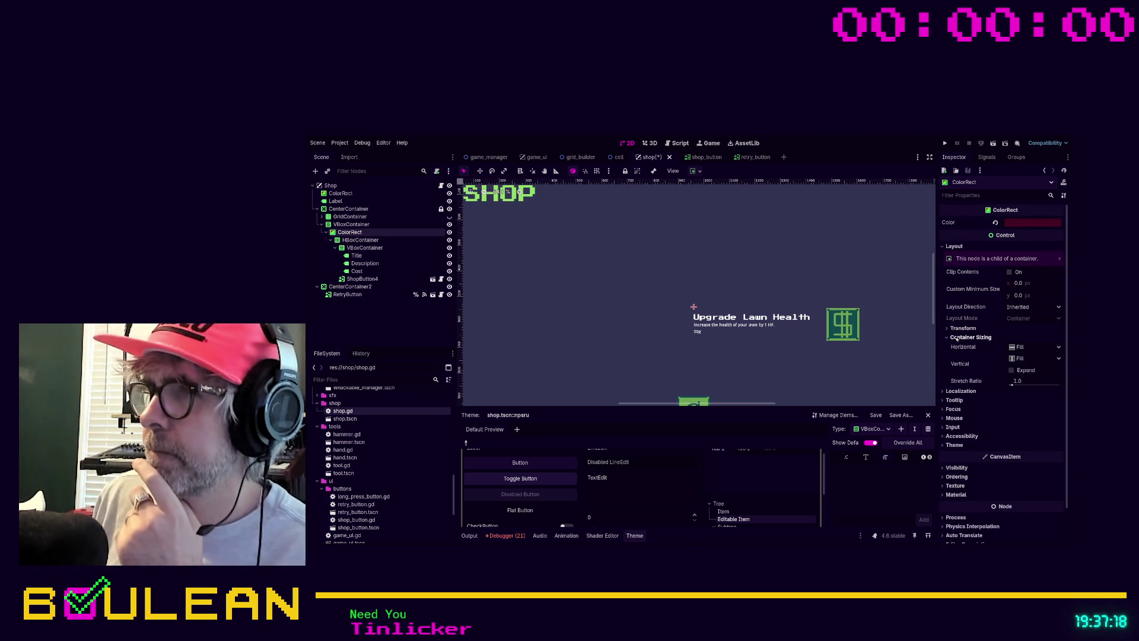
click(1012, 370)
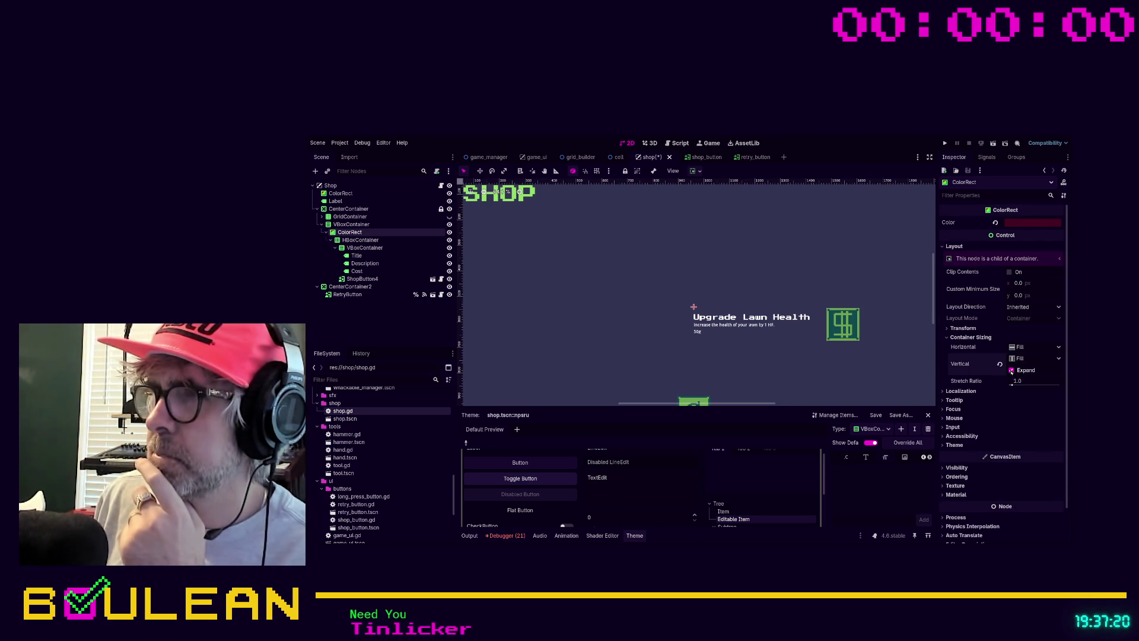
click(360, 240)
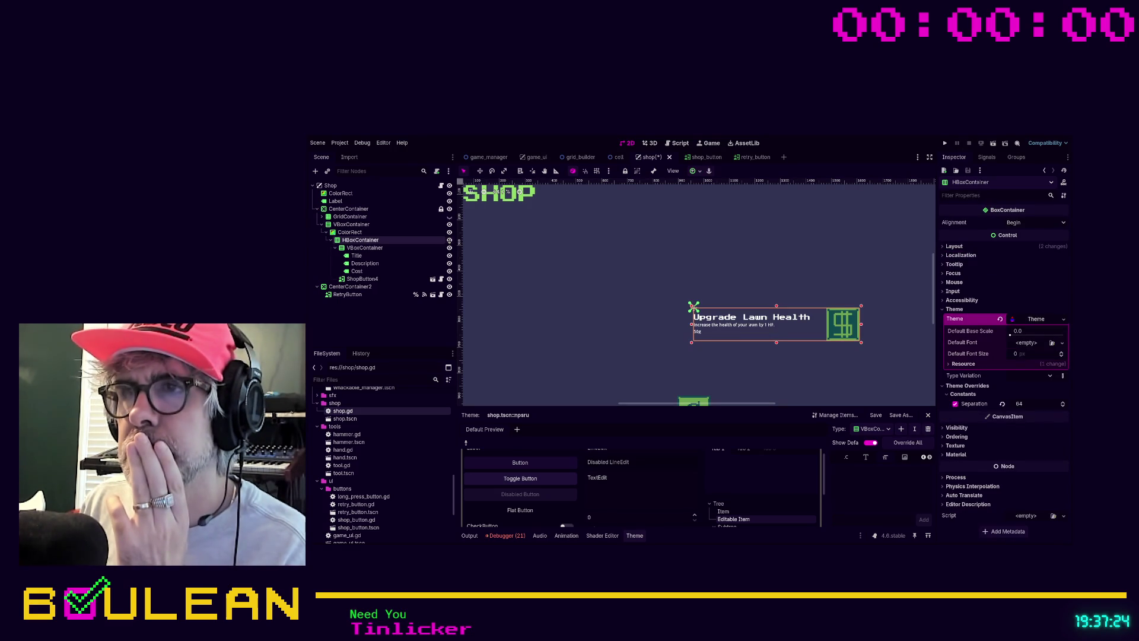
click(437, 232)
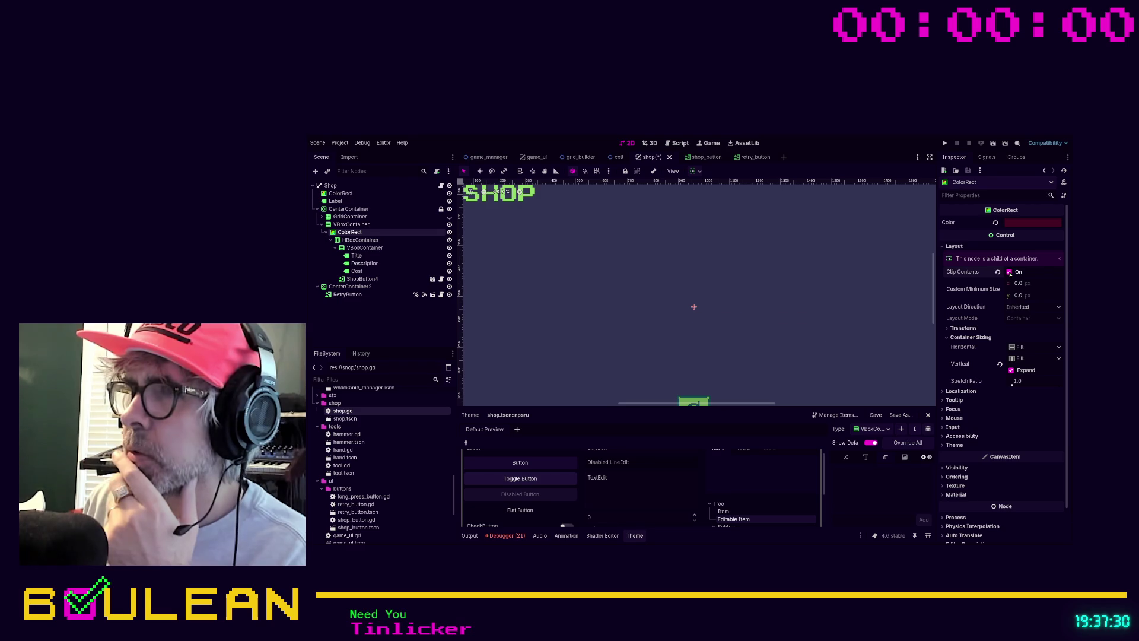
click(965, 328)
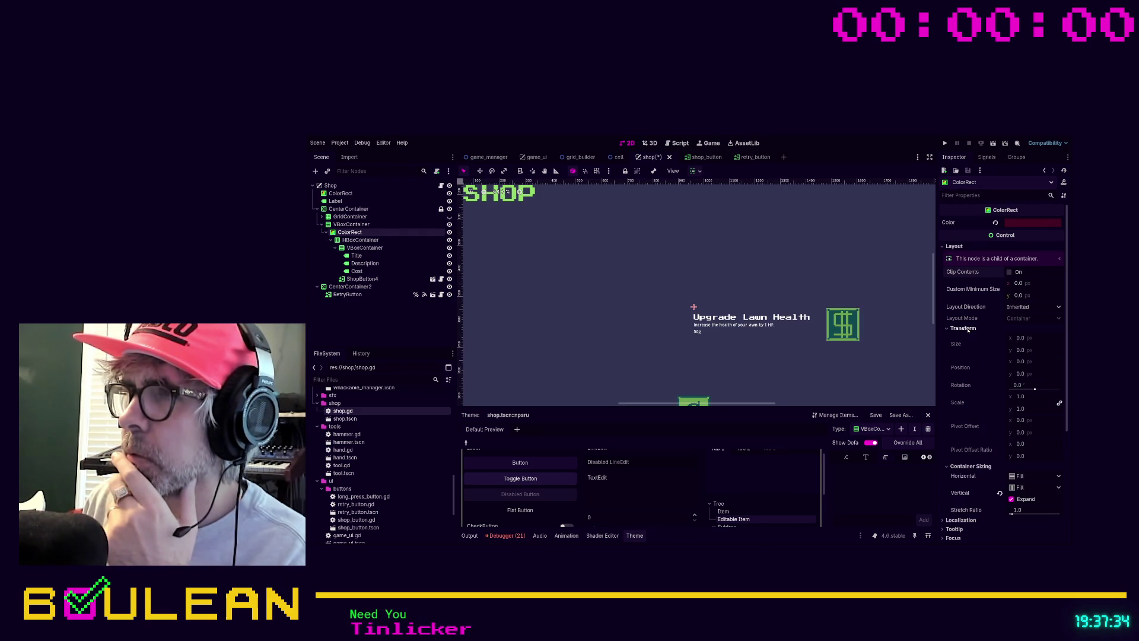
- Enter first ColorRect minimum size values: width 612 and trial heights
click(964, 328)
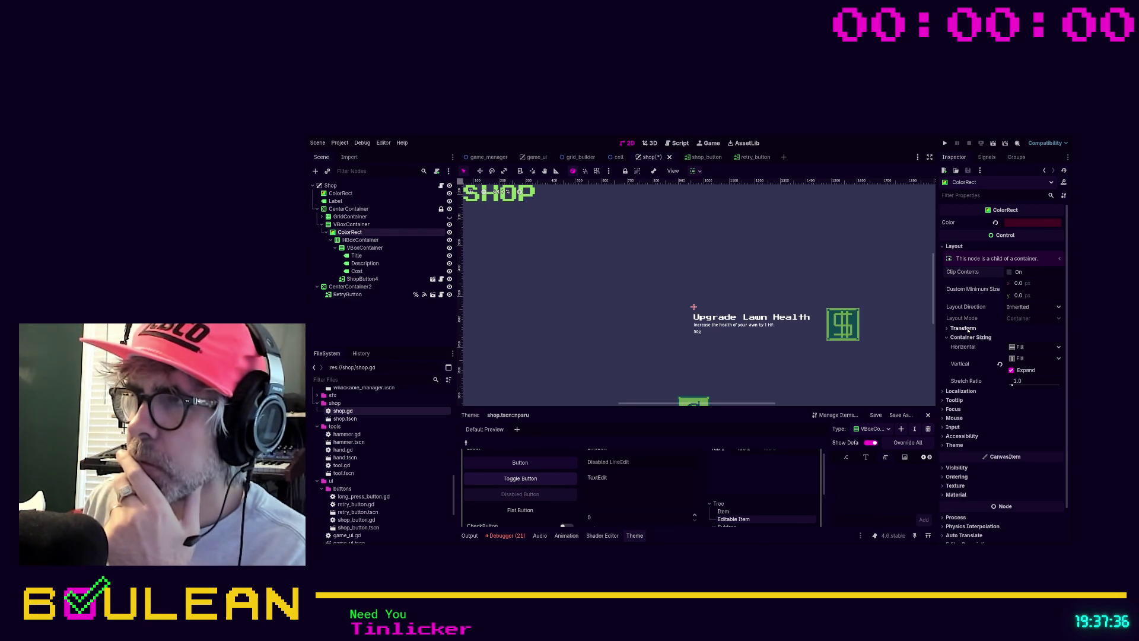
click(1020, 283)
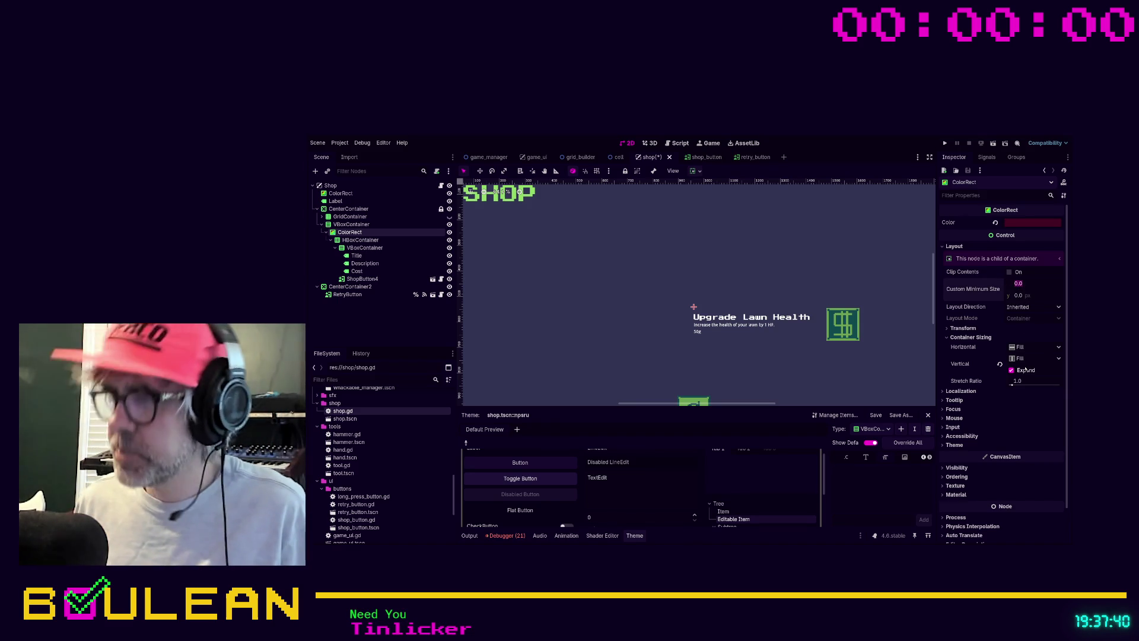
text(612)
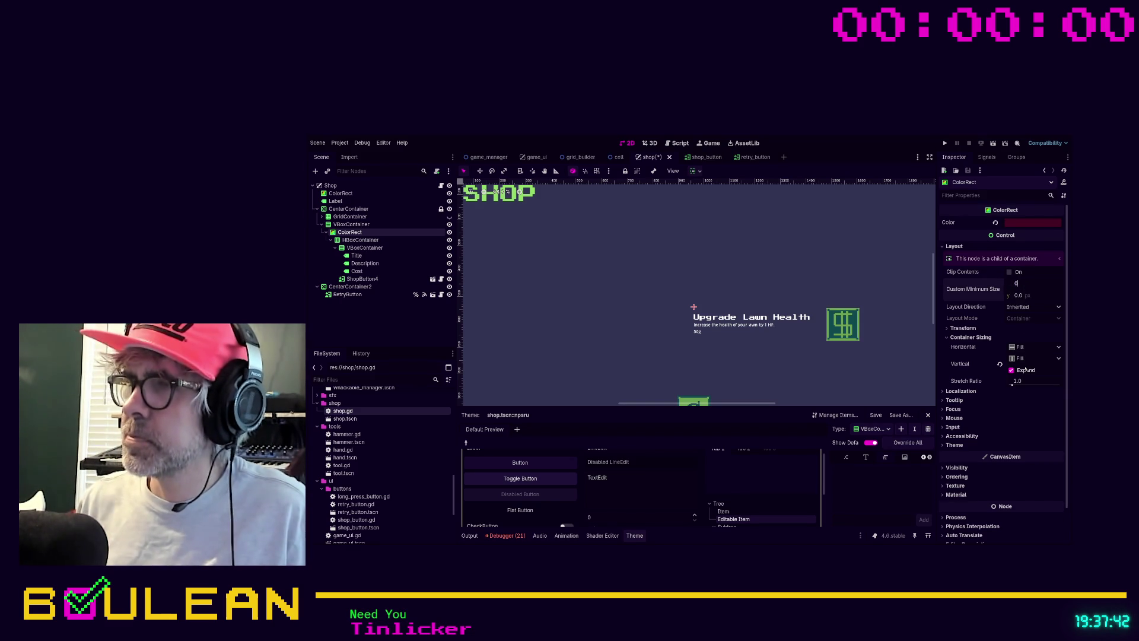
key(Return)
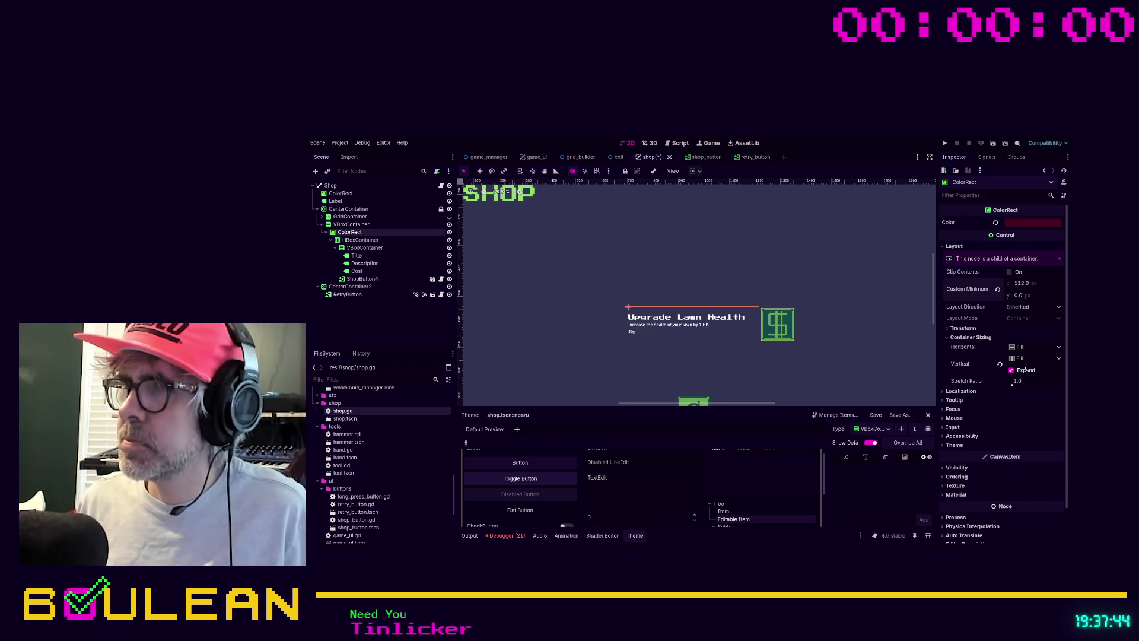
key(Tab)
text(2)
key(Return)
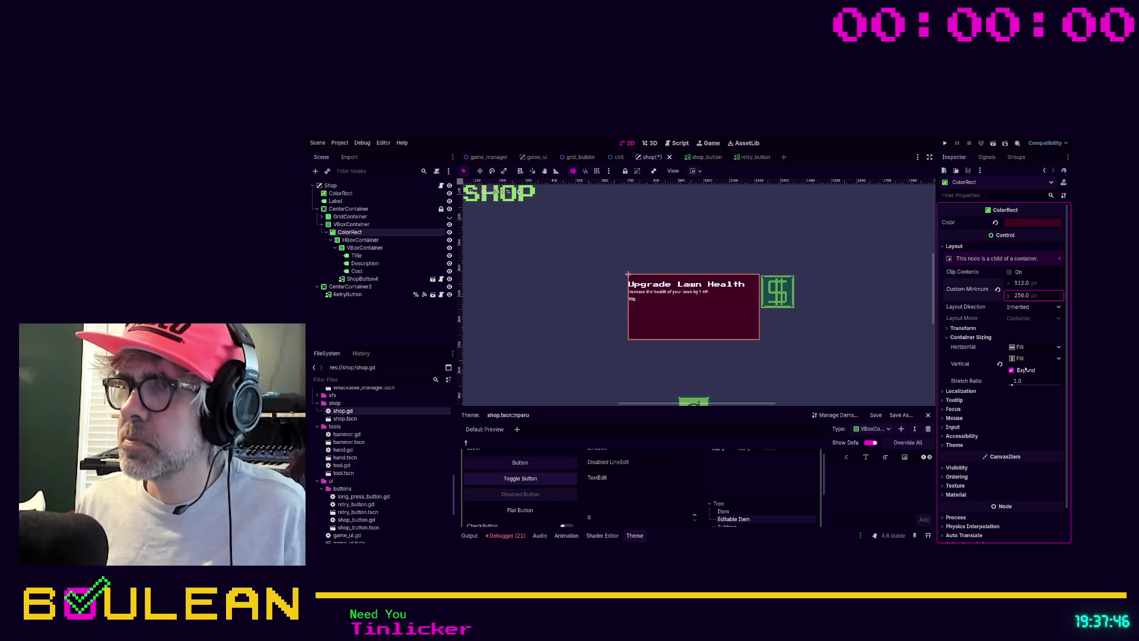
text(128)
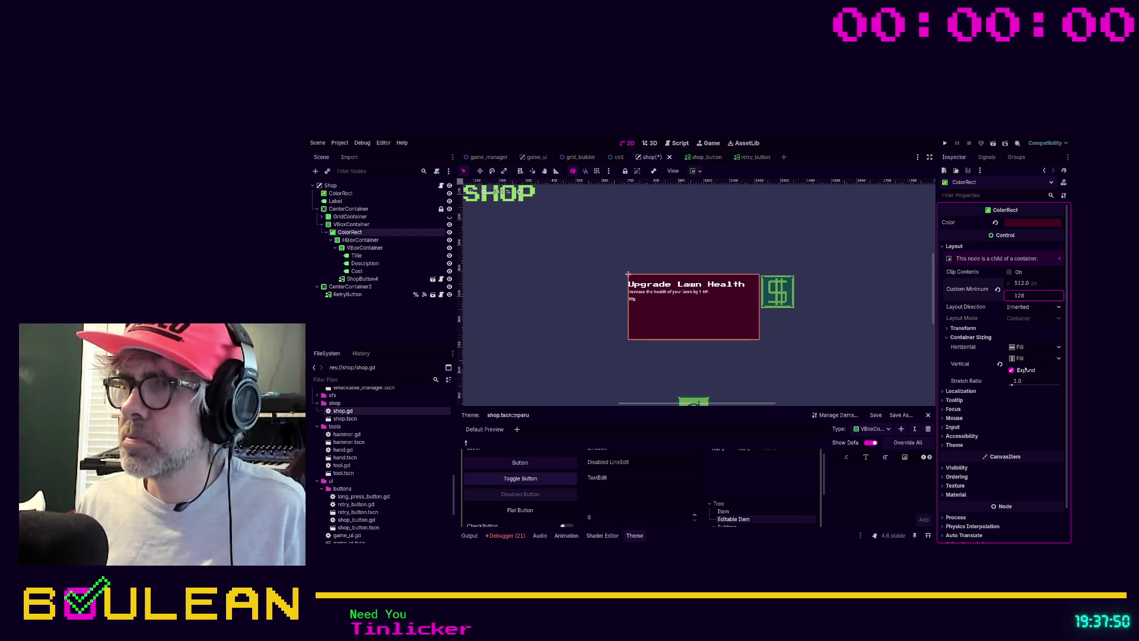
key(Return)
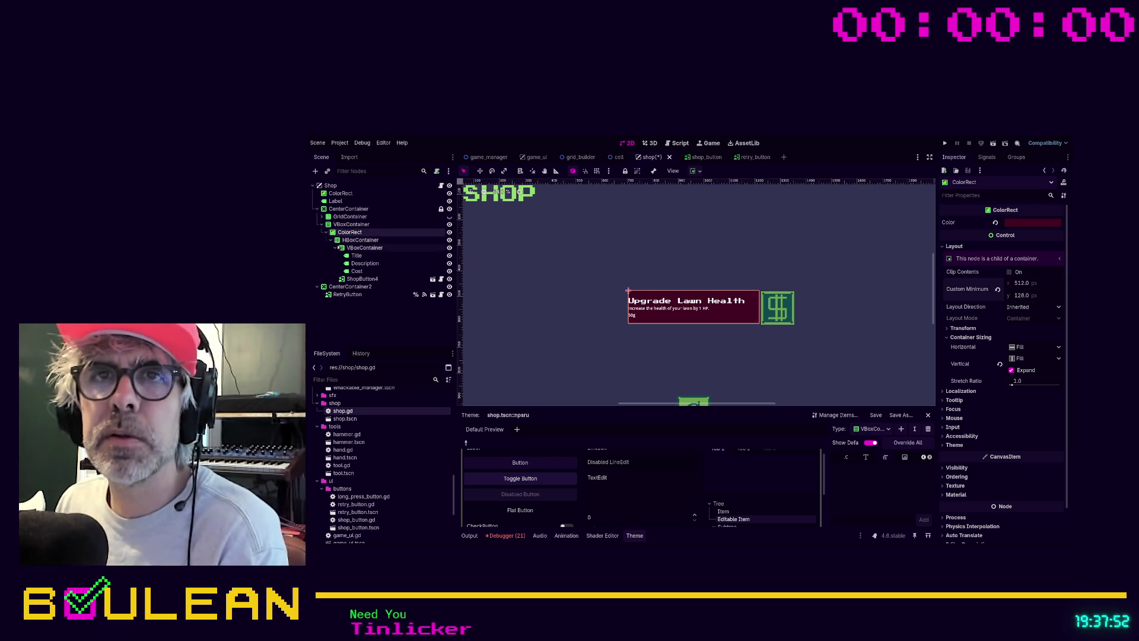
- Collapse the HBoxContainer in the tree and toggle its visibility off and on
click(333, 242)
click(330, 241)
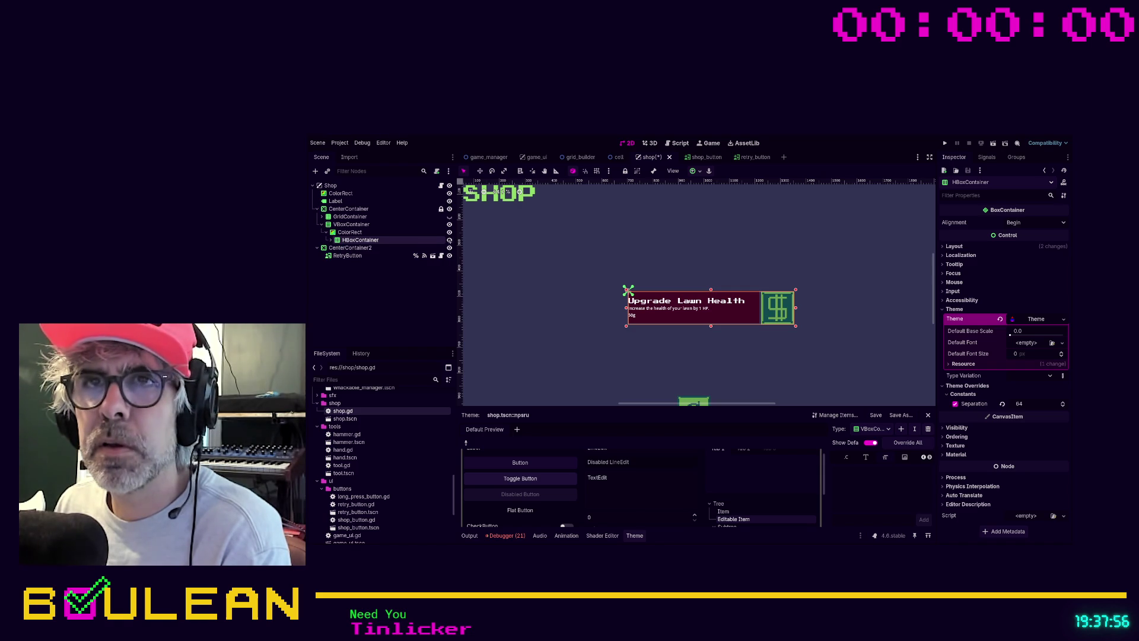
click(449, 240)
click(449, 240)
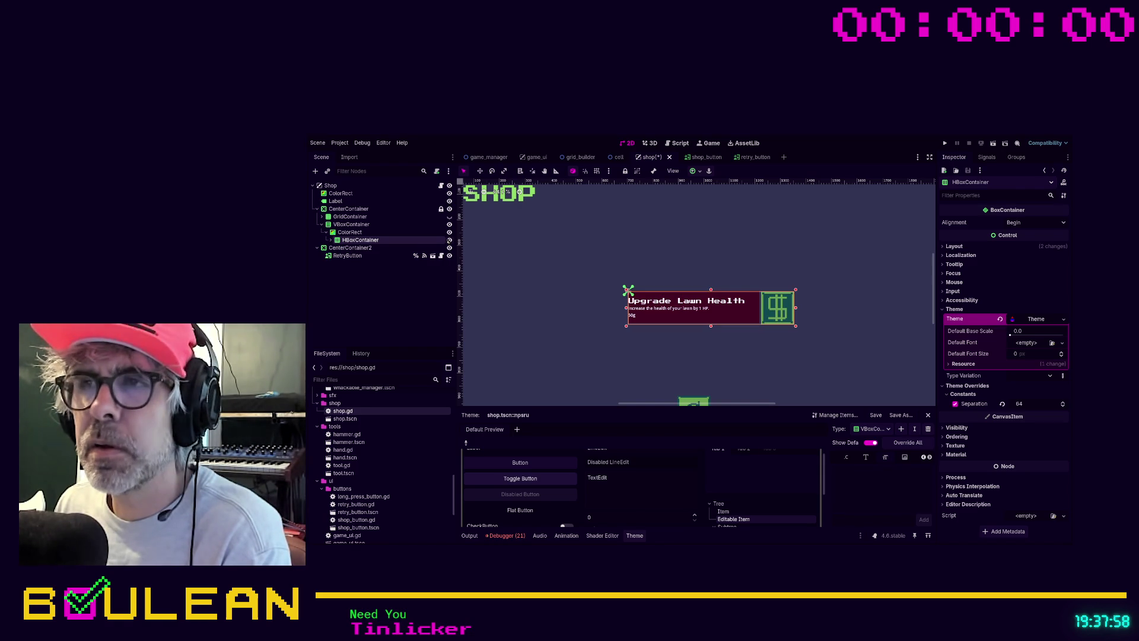
click(449, 240)
click(449, 240)
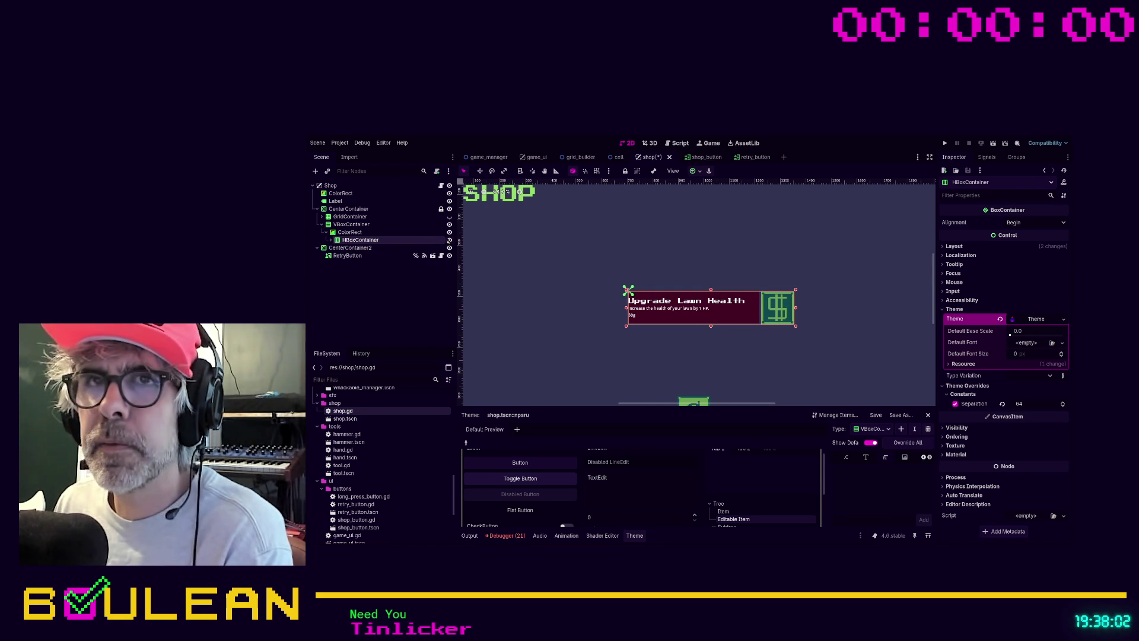
- Set the ColorRect's minimum width, stepping through 576 and 640 to 704
click(378, 233)
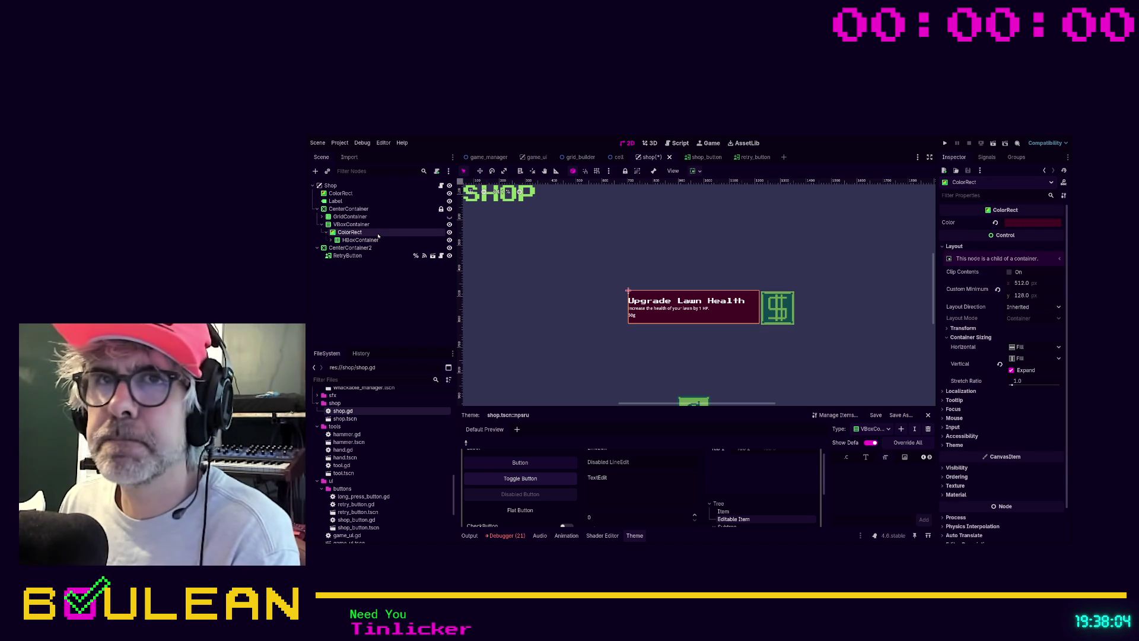
click(1022, 283)
text(576)
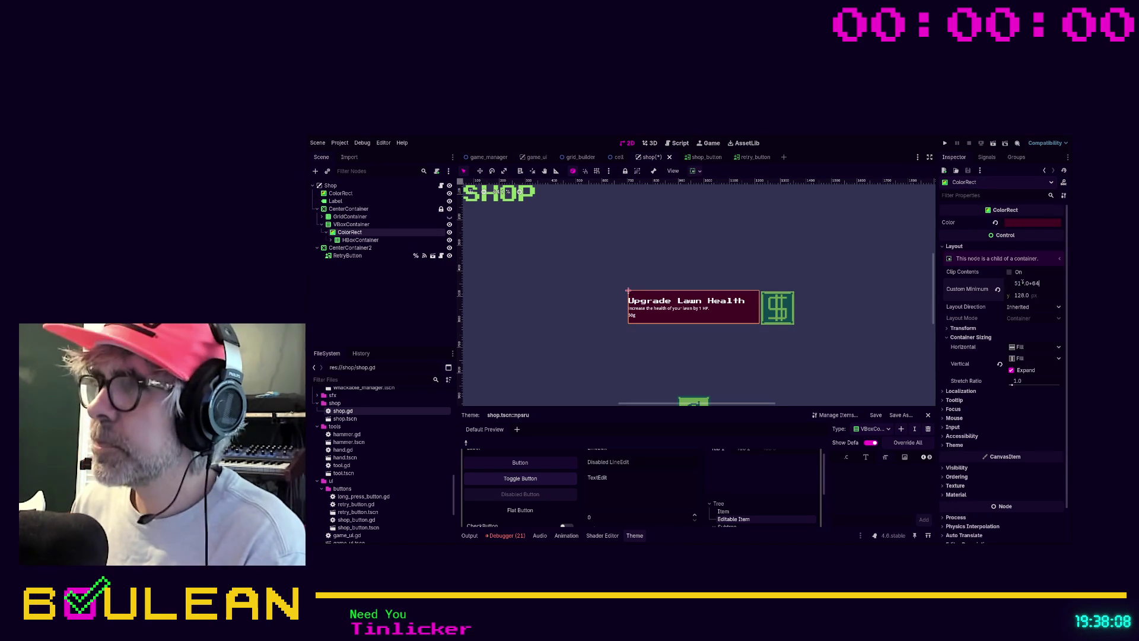
key(Return)
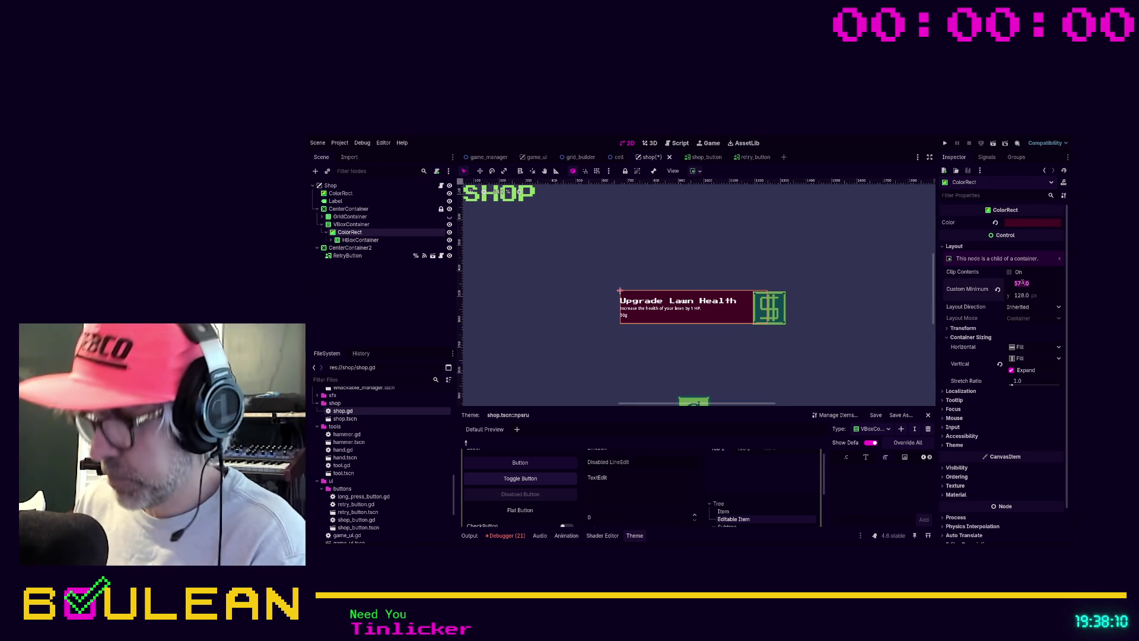
click(1021, 283)
text(640)
key(Return)
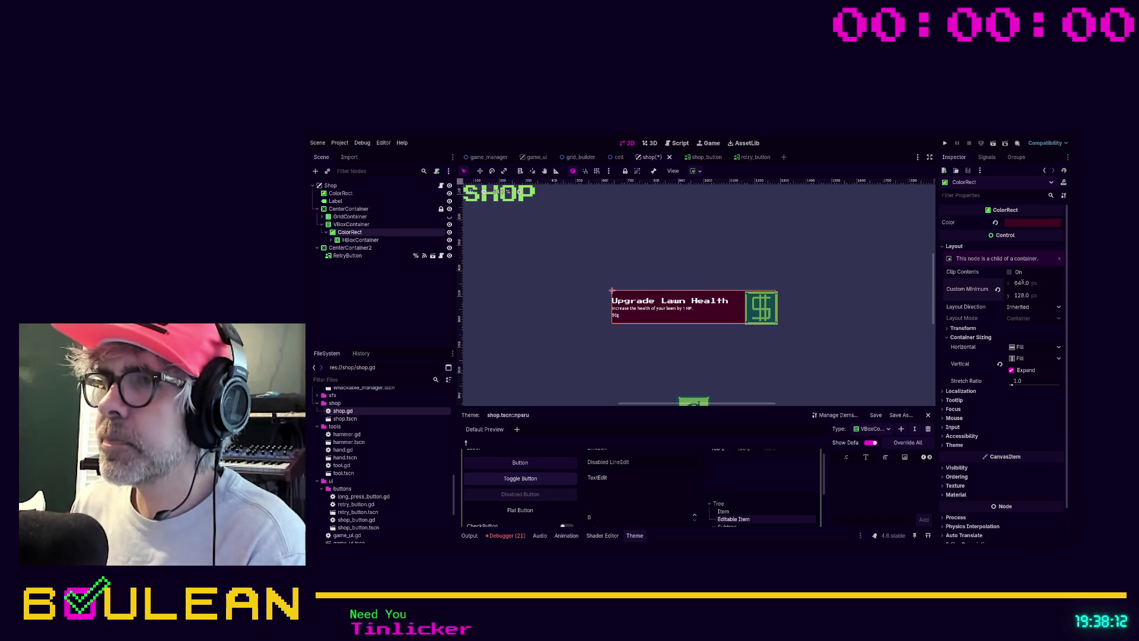
click(1022, 283)
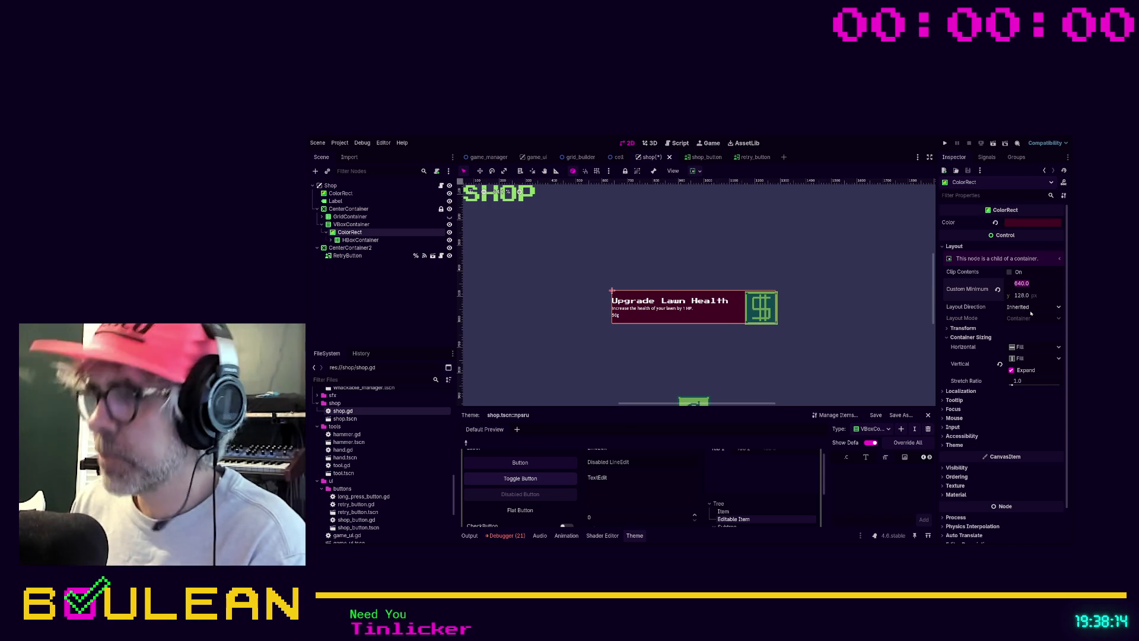
key(Return)
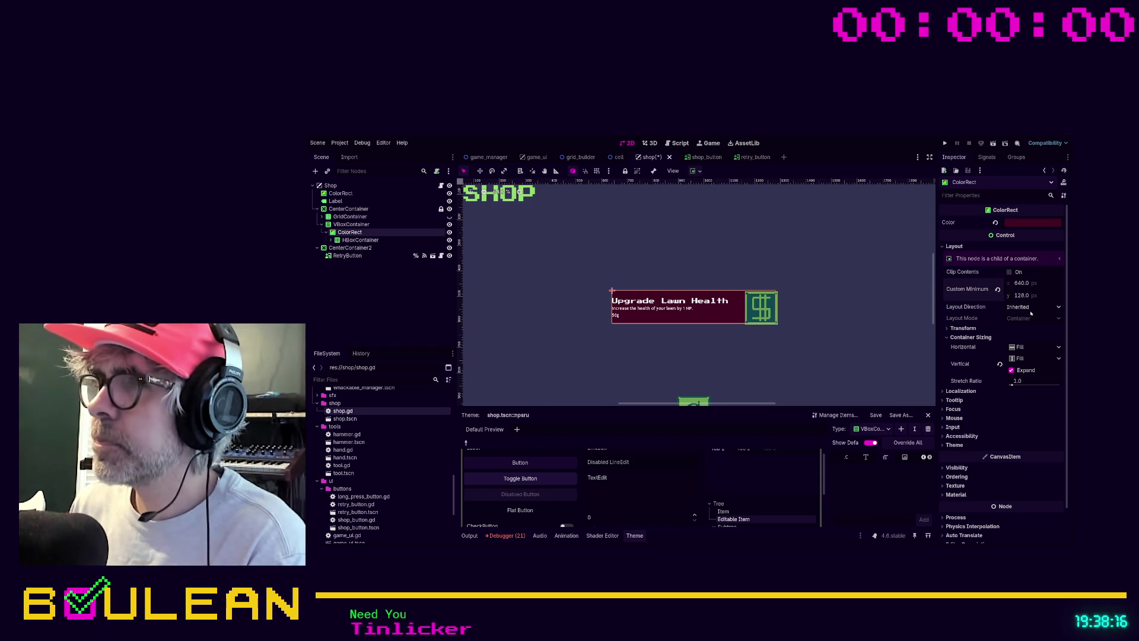
click(1036, 283)
text(64)
key(Return)
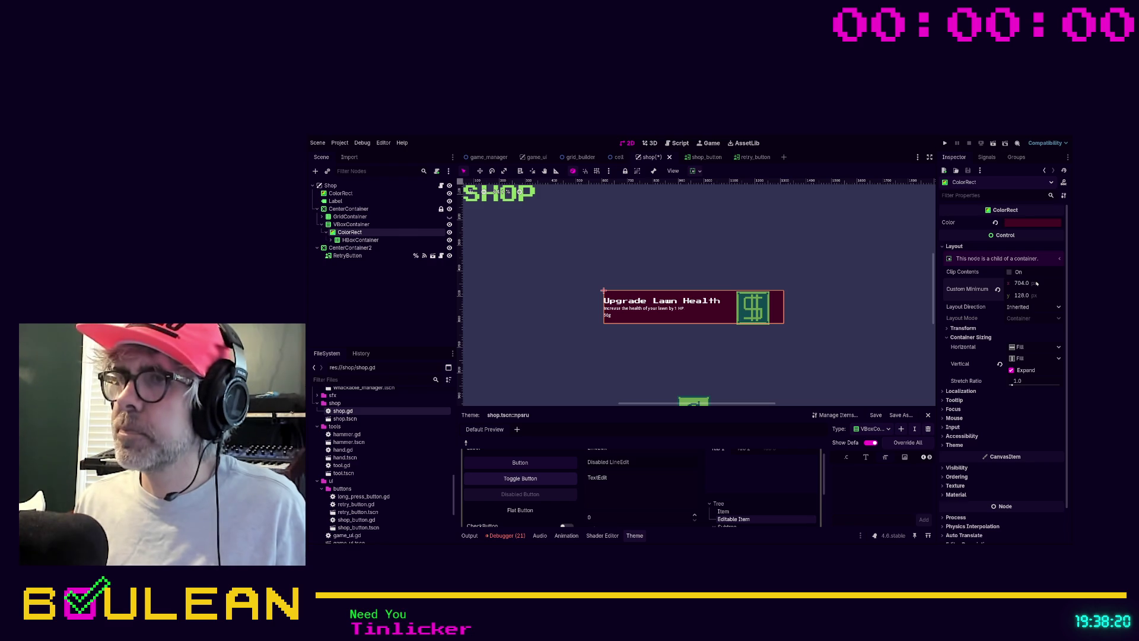
- Set the minimum height to 172 and adjust the panel background colour
click(1022, 295)
text(*2)
key(Return)
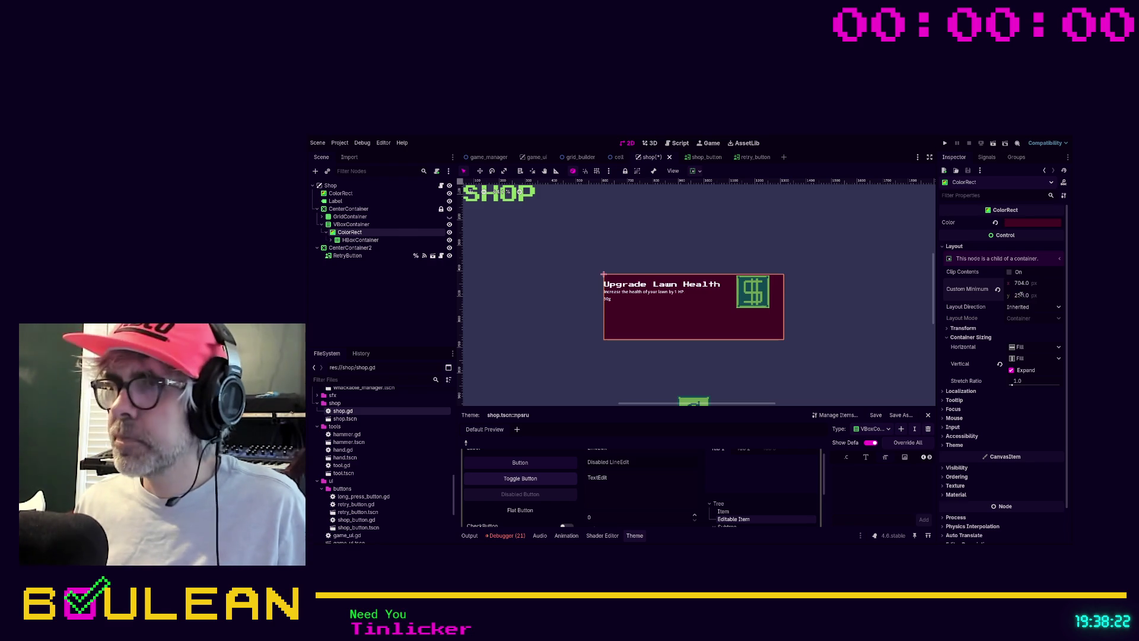
click(1022, 295)
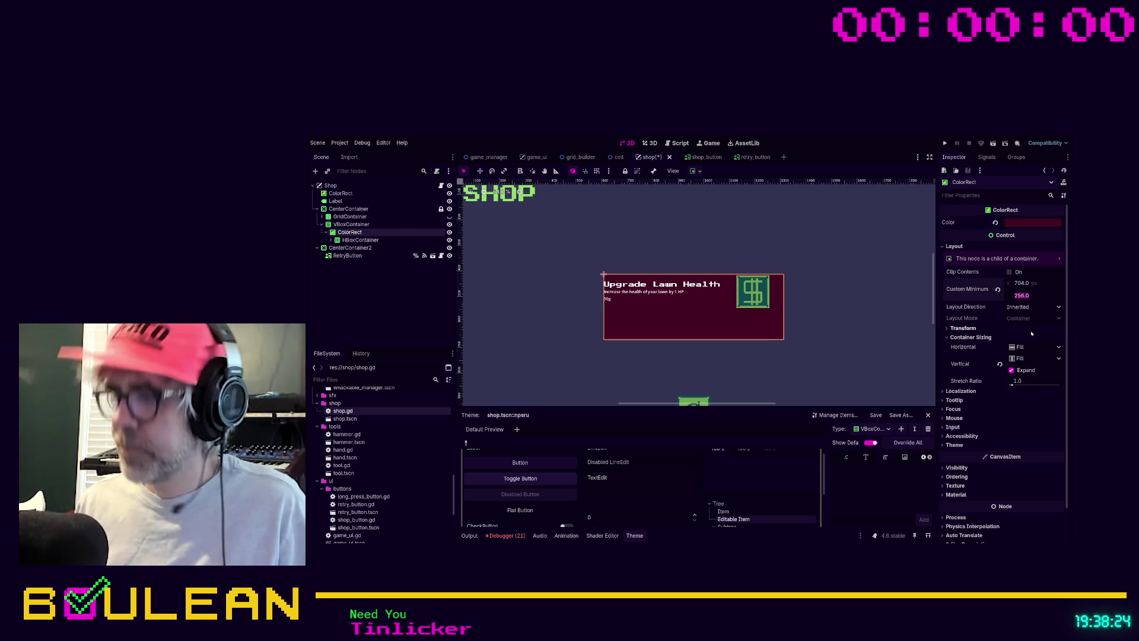
text(172)
key(Return)
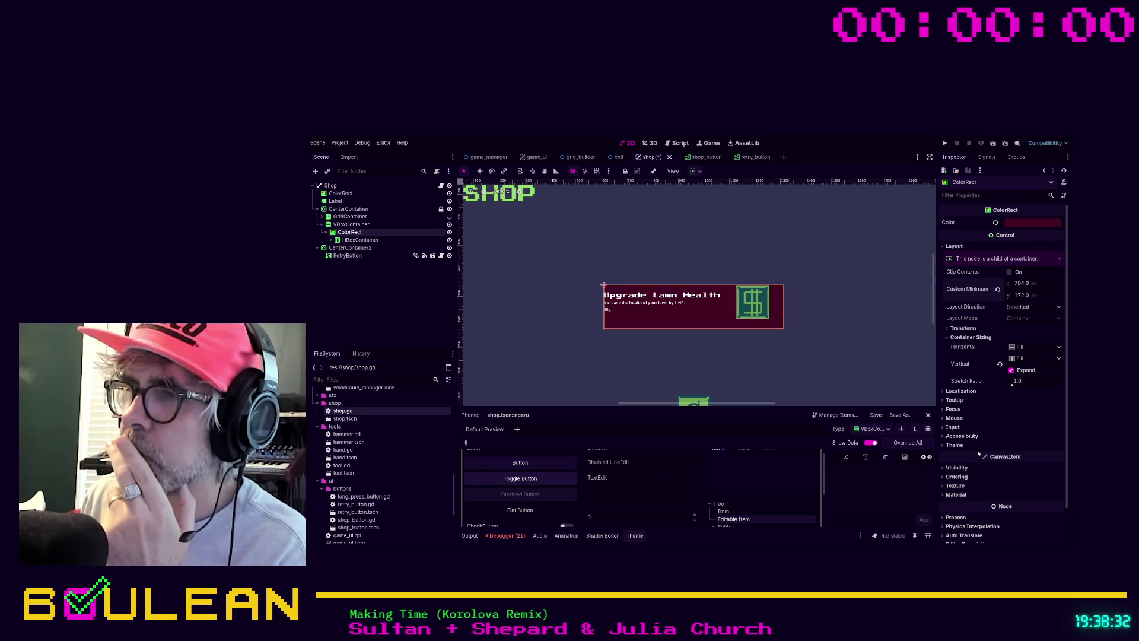
key(ctrl+z)
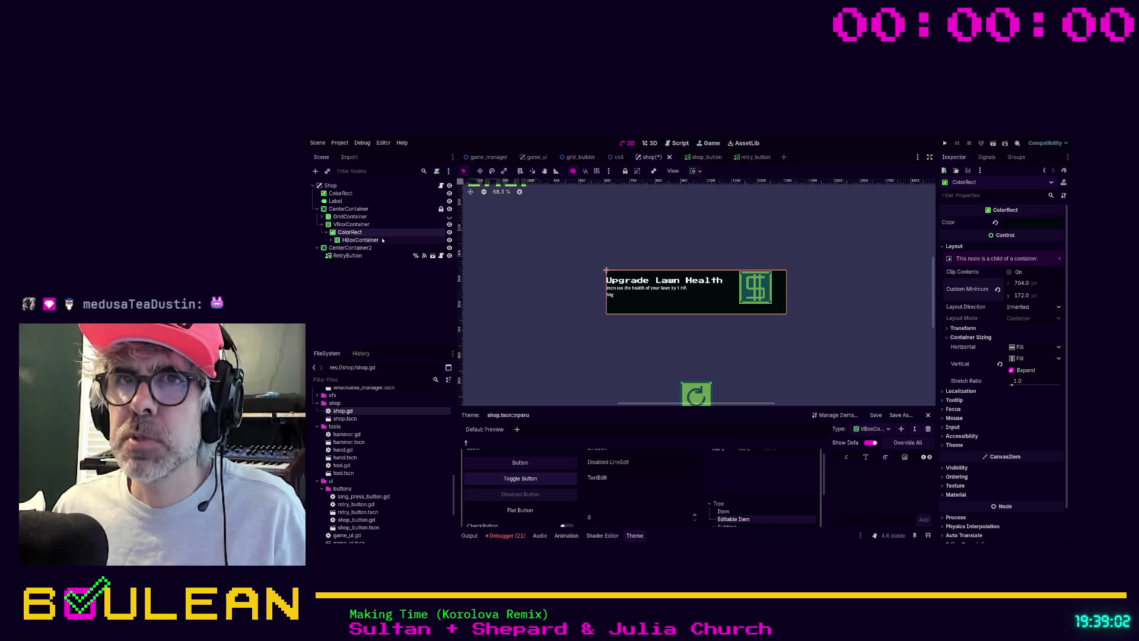
click(445, 240)
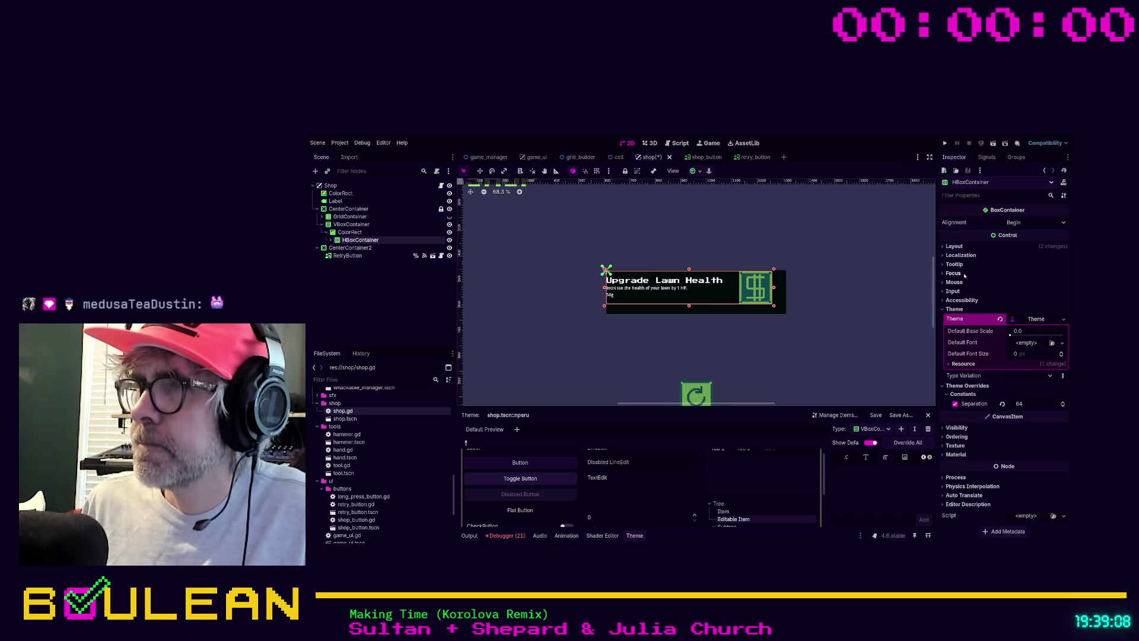
click(950, 248)
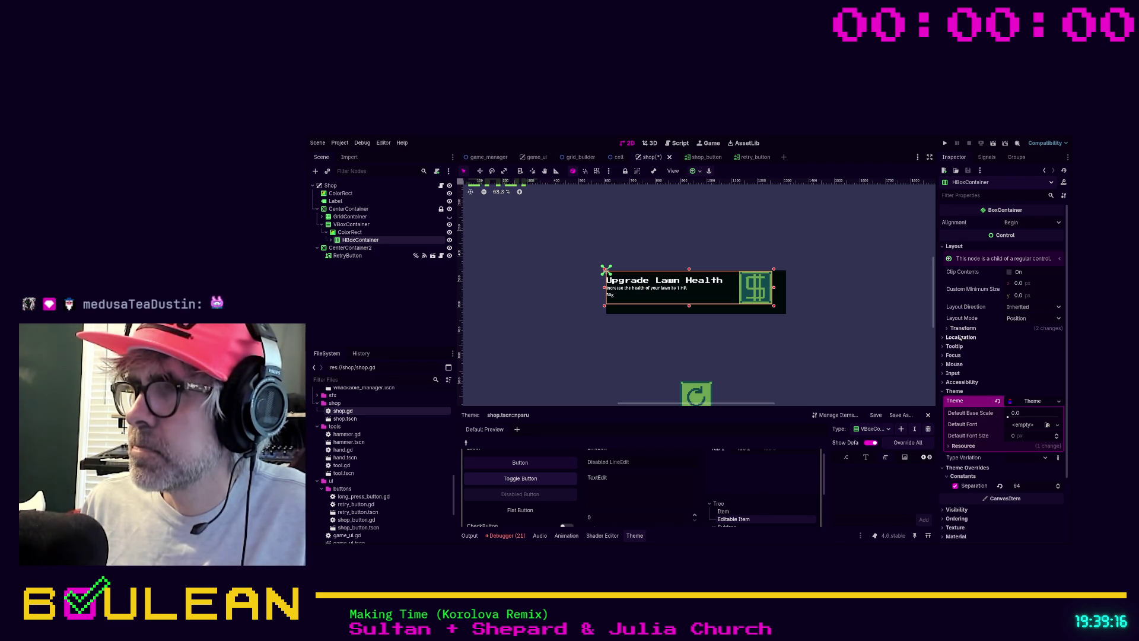
click(961, 329)
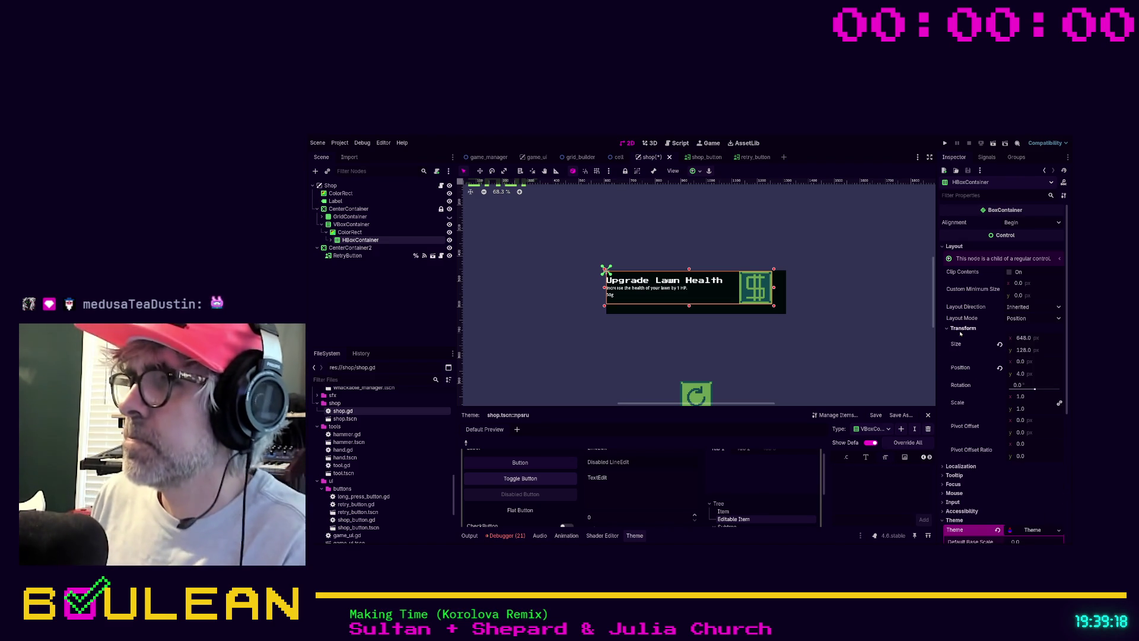
click(961, 330)
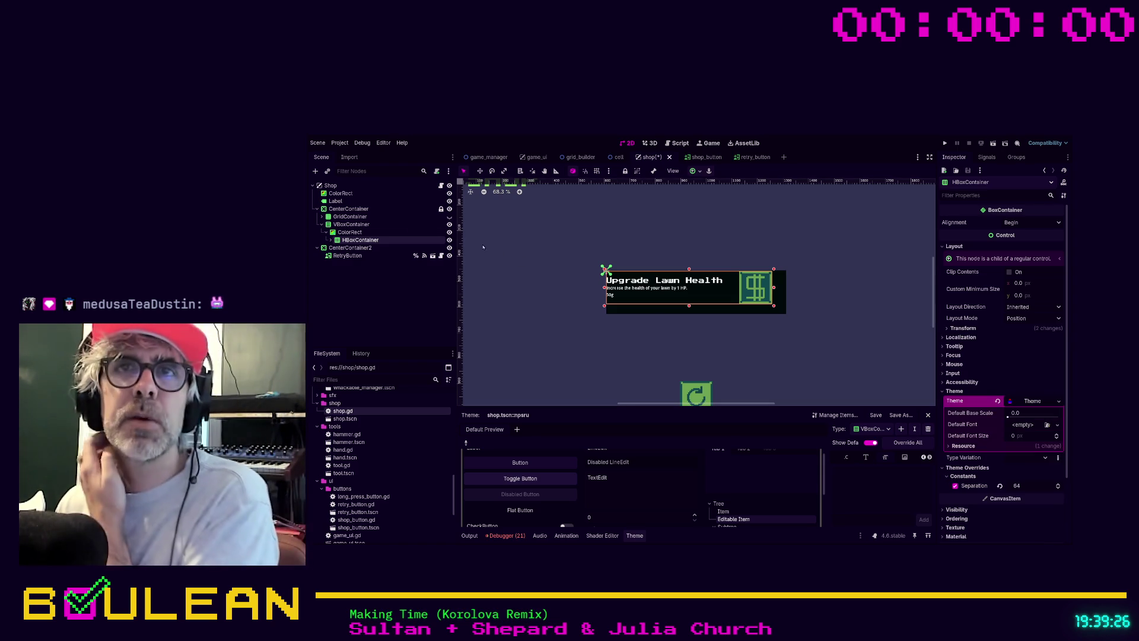
click(338, 226)
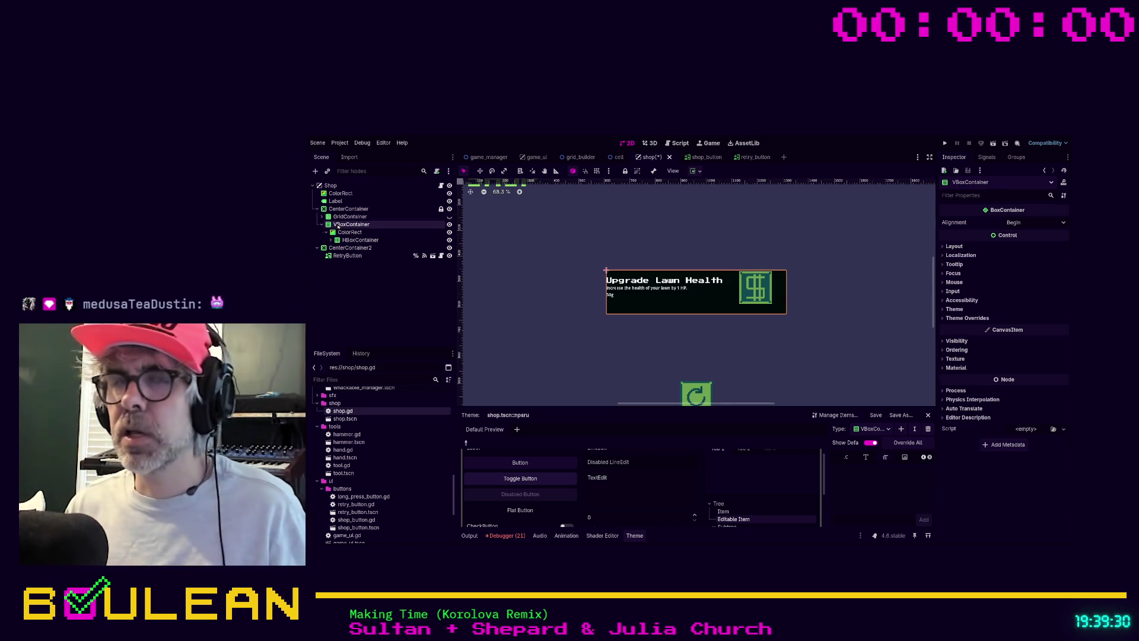
- Add a MarginContainer under the VBoxContainer and briefly filter its properties by 'text'
key(ctrl+v)
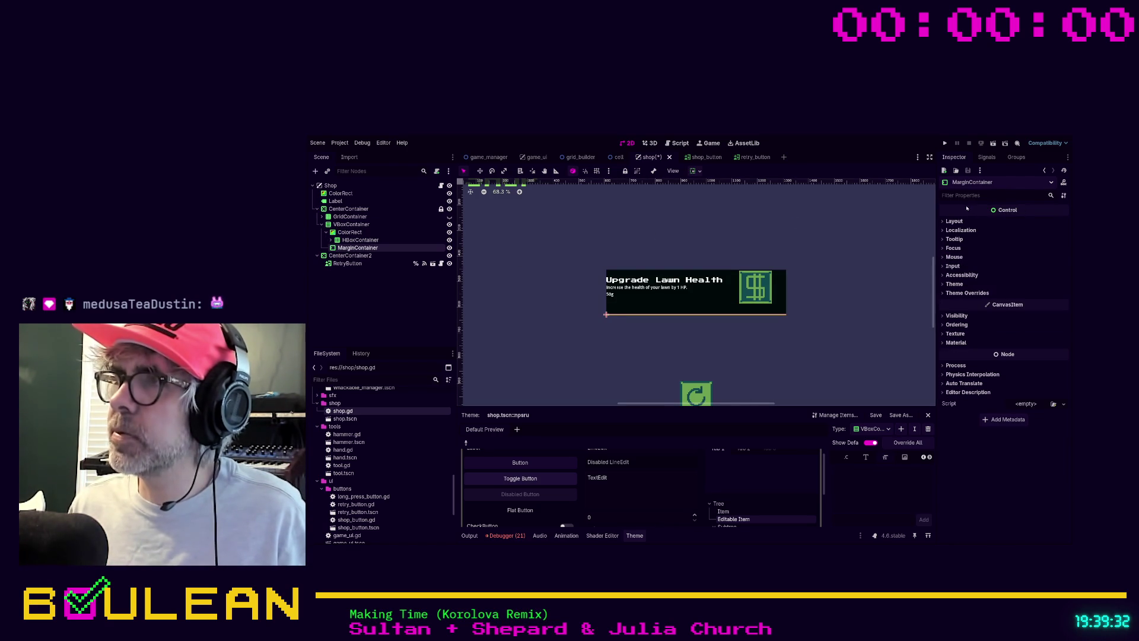
click(961, 196)
text(text)
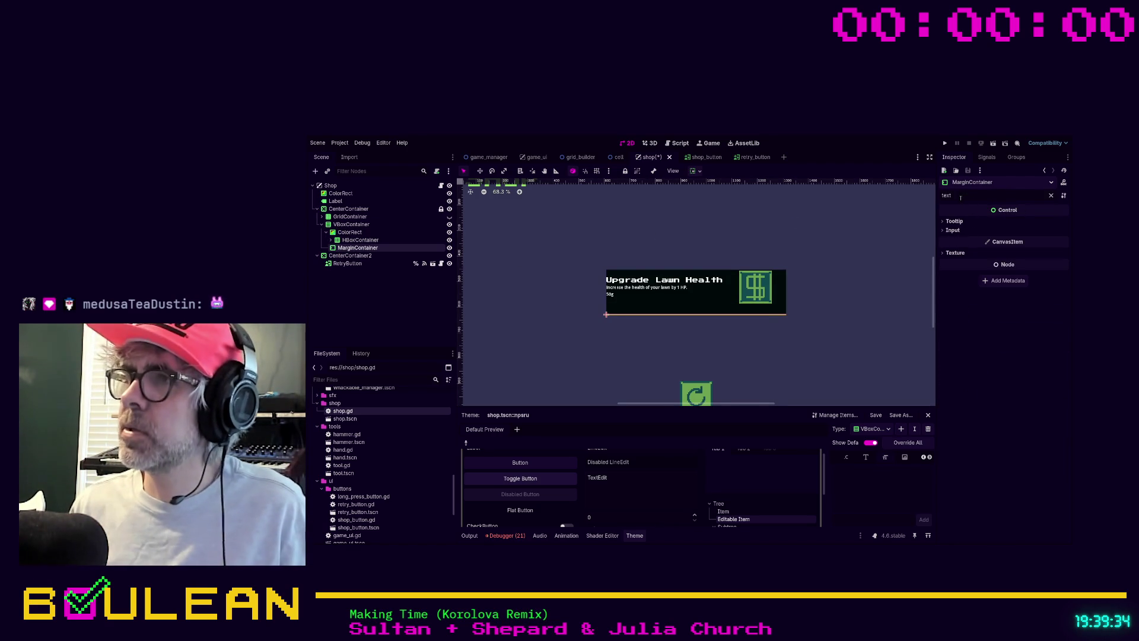
click(956, 253)
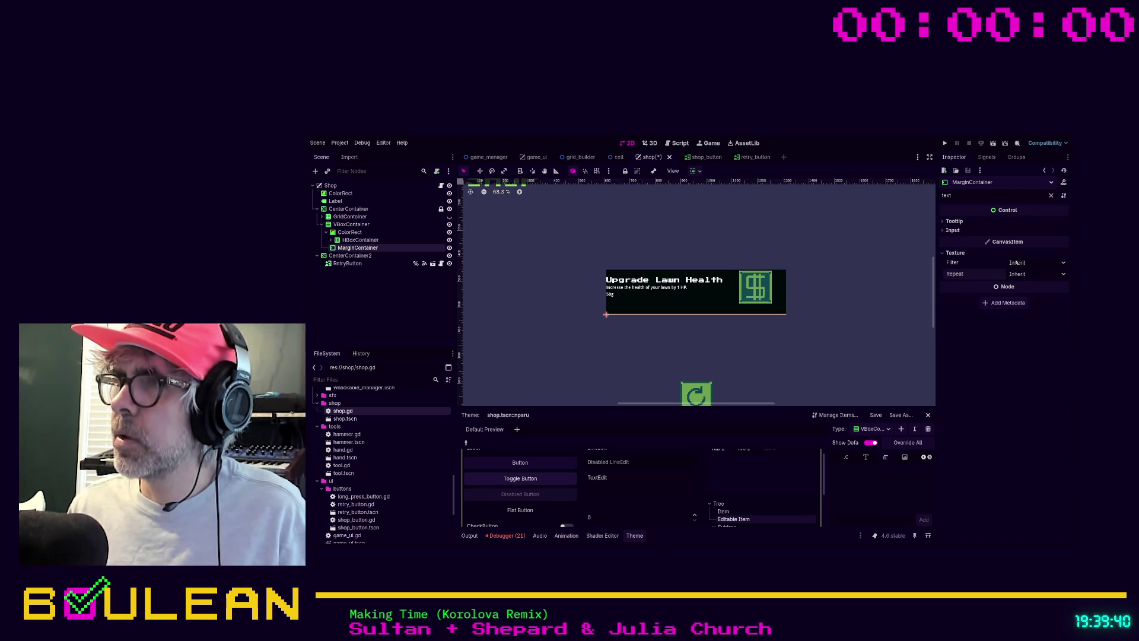
click(1051, 195)
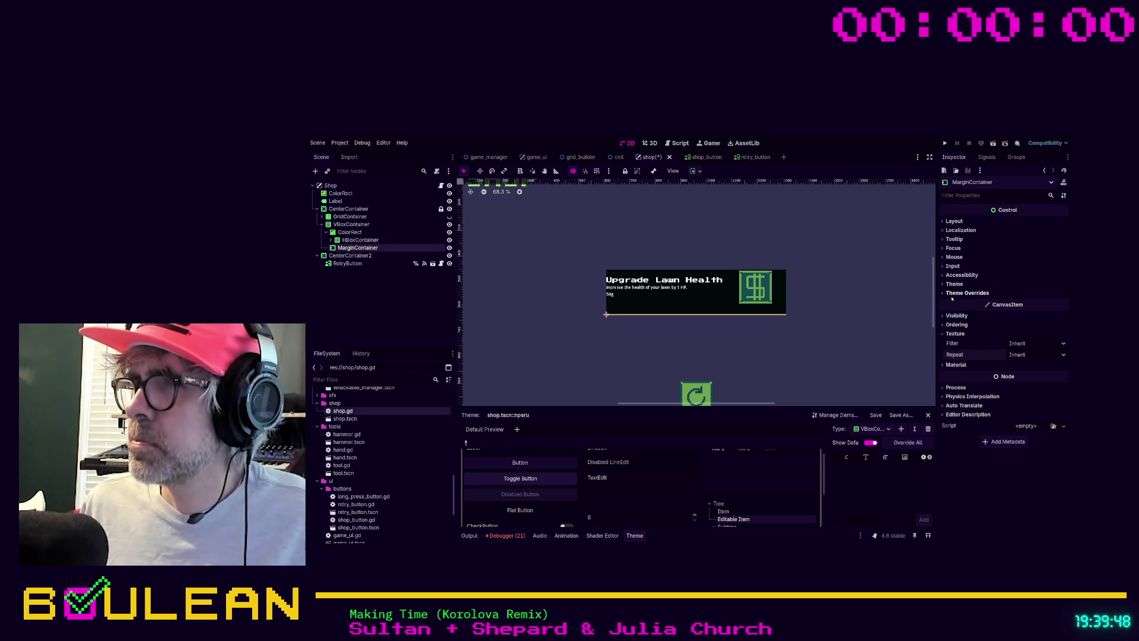
- Expand the MarginContainer's Theme Overrides constants and theme settings
click(967, 293)
click(954, 302)
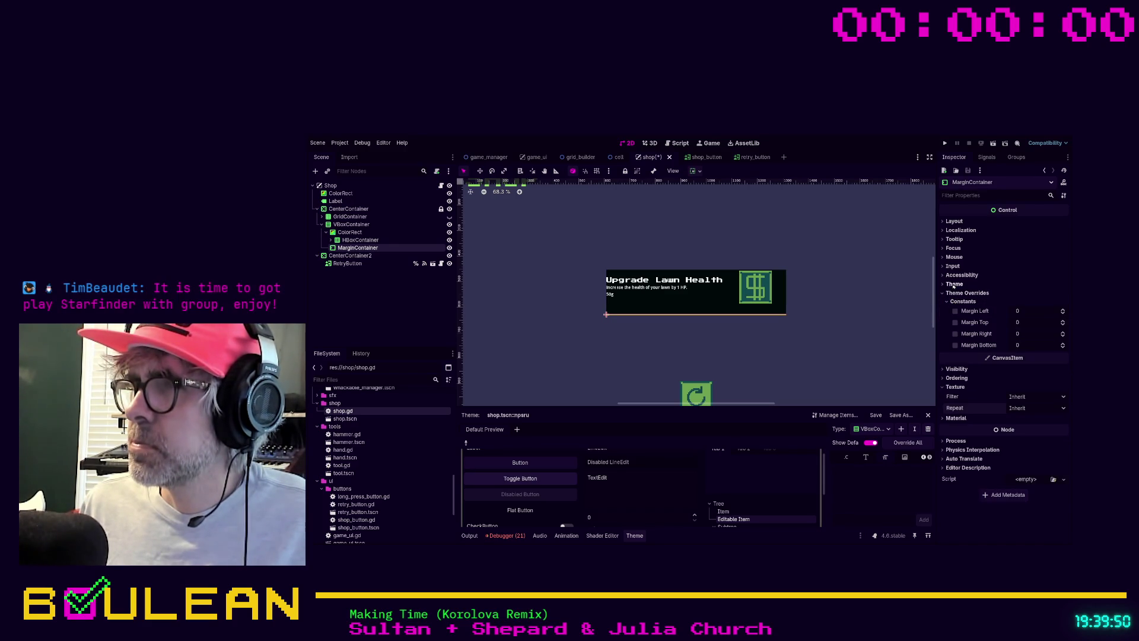
click(954, 284)
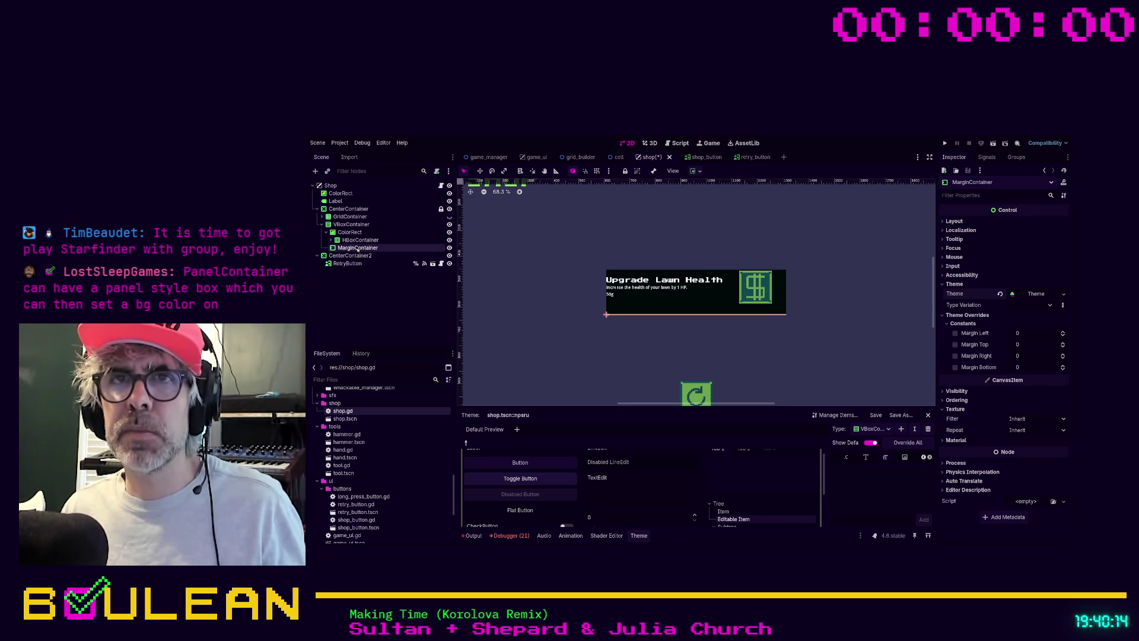
click(354, 226)
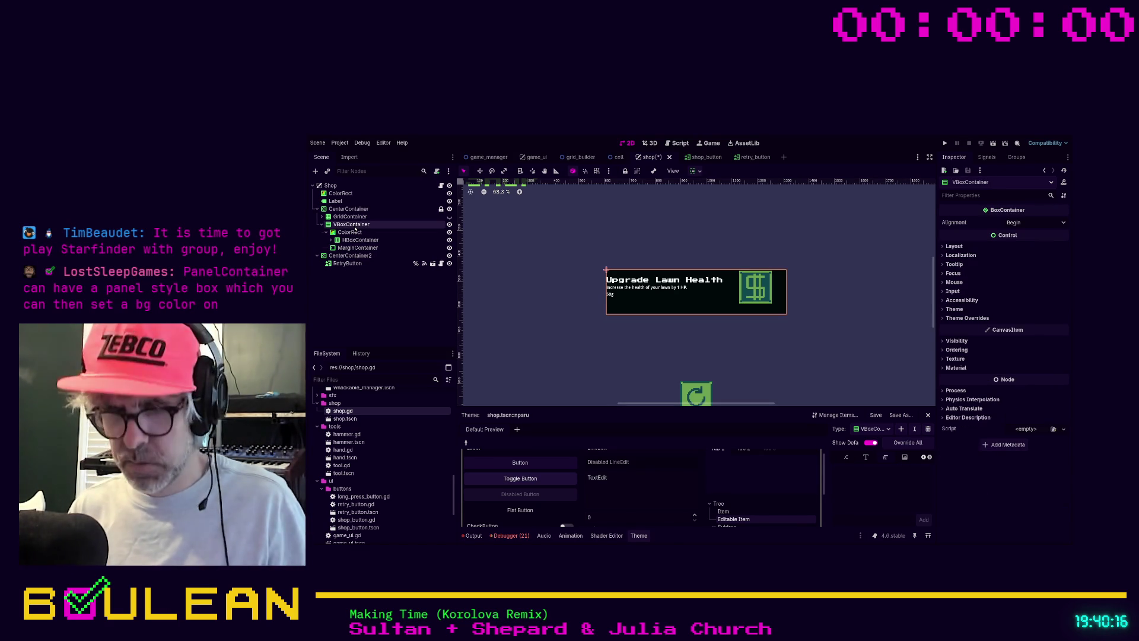
- Add a CenterContainer under the VBoxContainer and assign it a New Theme
key(ctrl+v)
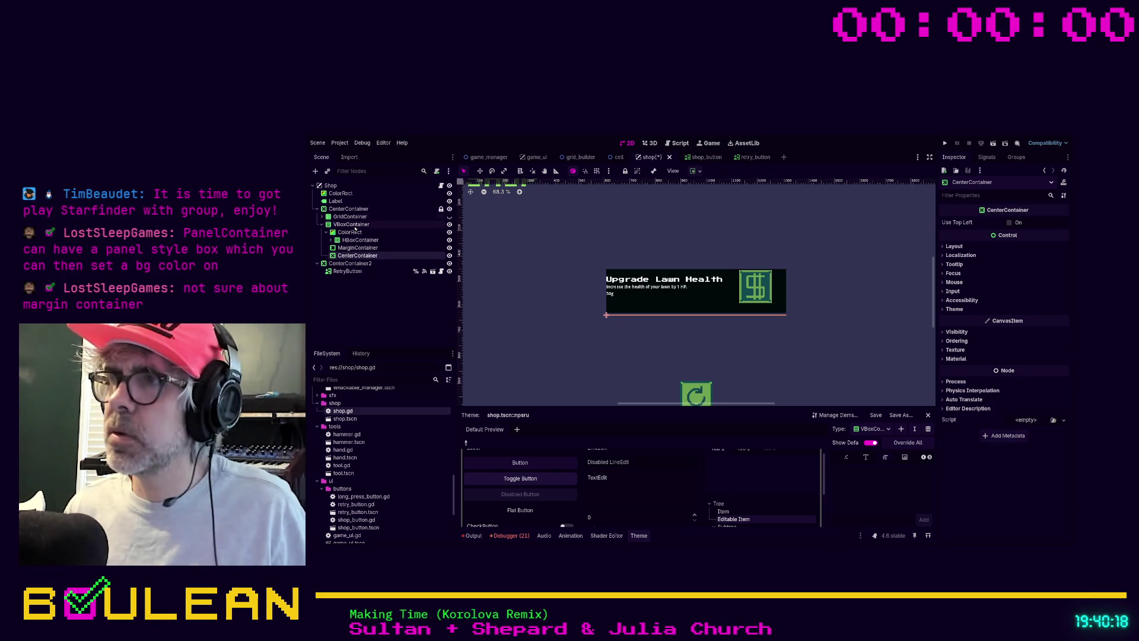
click(986, 196)
text(backg)
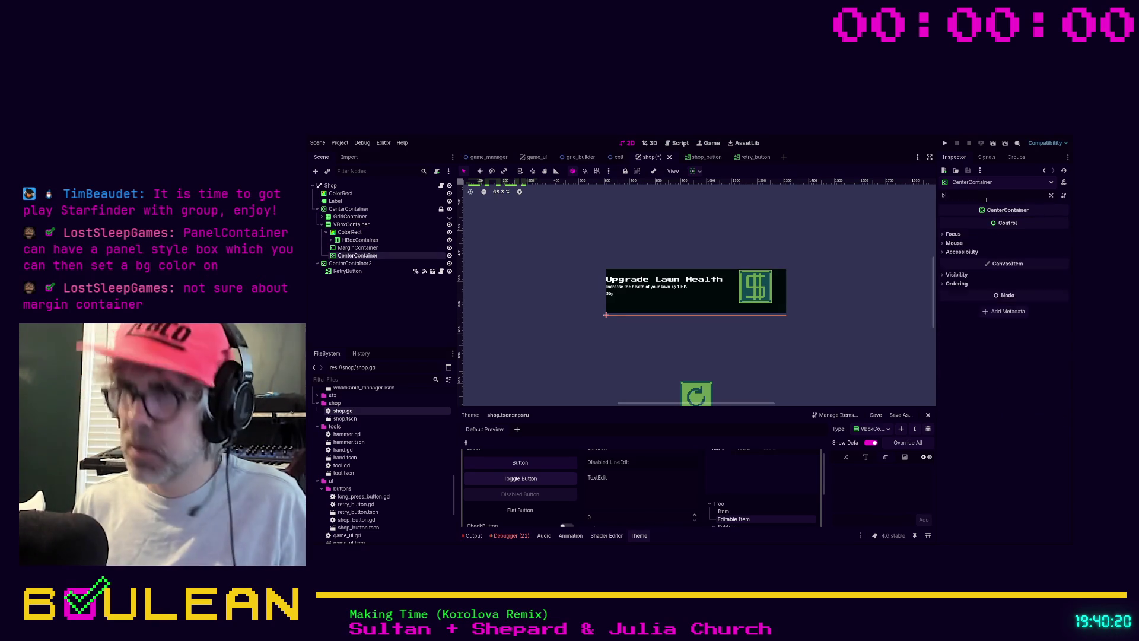
key(BackSpace)
key(BackSpace)
key(BackSpace)
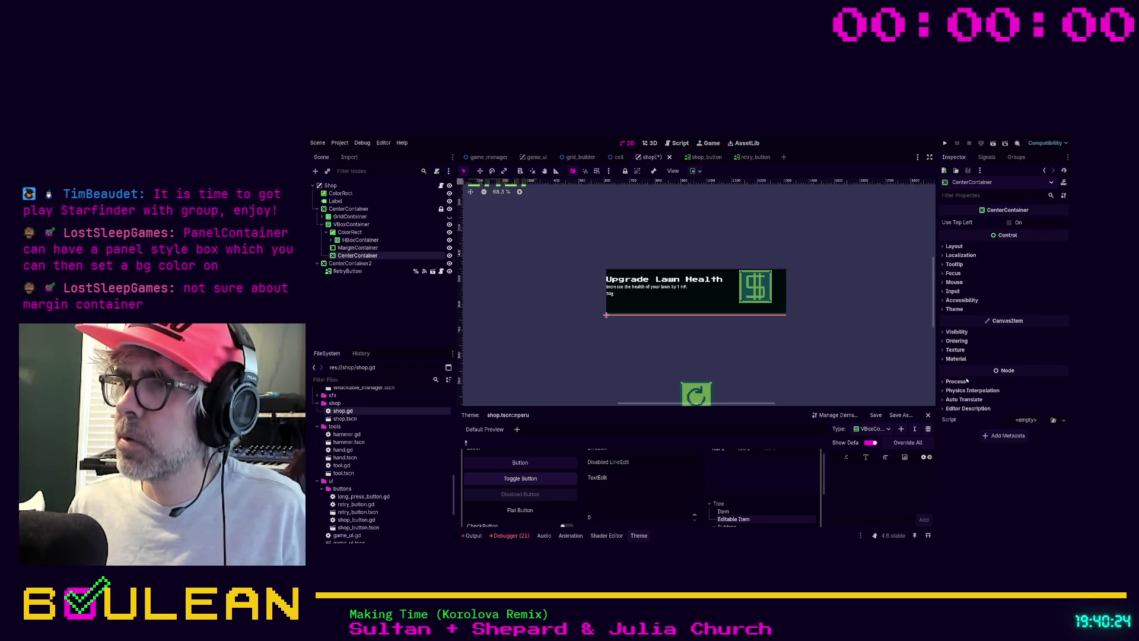
click(955, 310)
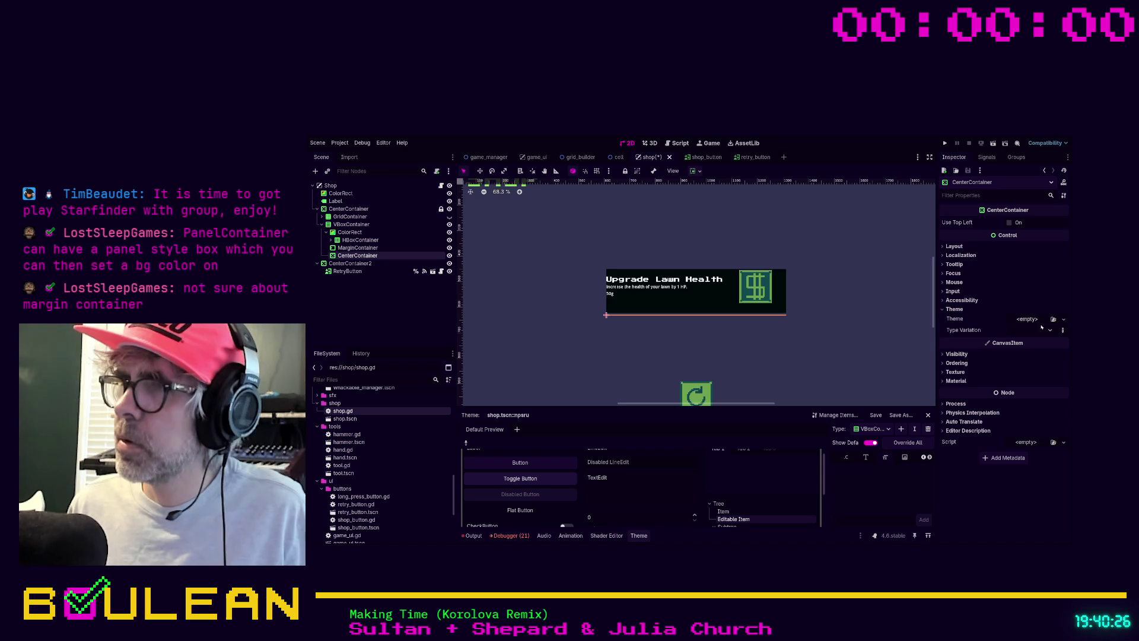
click(1039, 344)
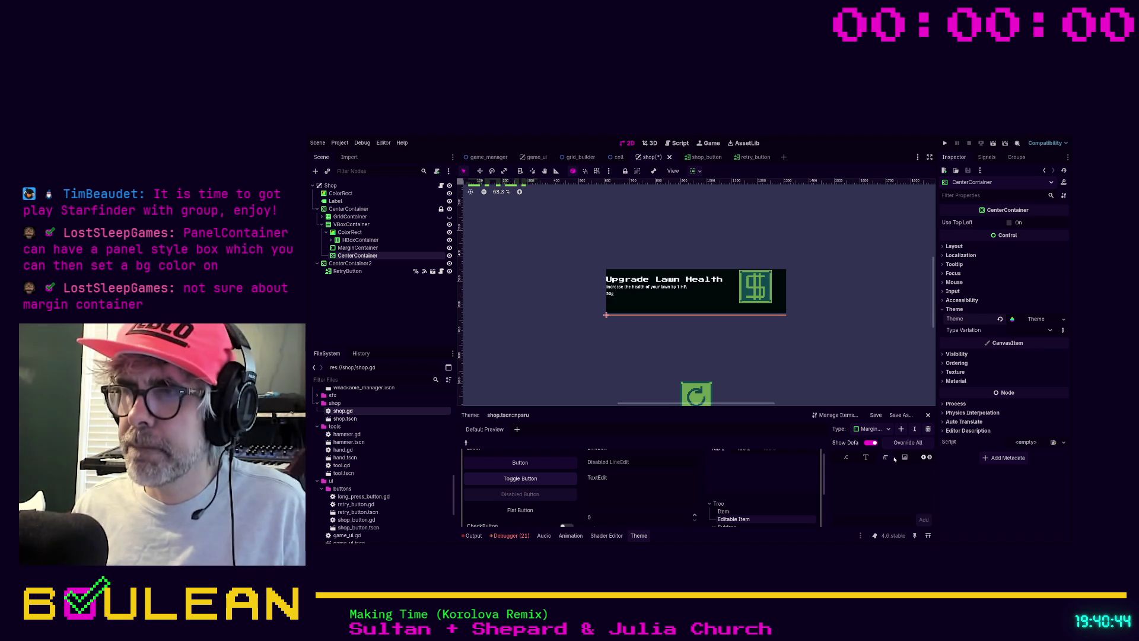
- Browse the Theme editor's margin constants and fonts, then return to the VBoxContainer type
click(847, 458)
scroll(885, 480, down, 1)
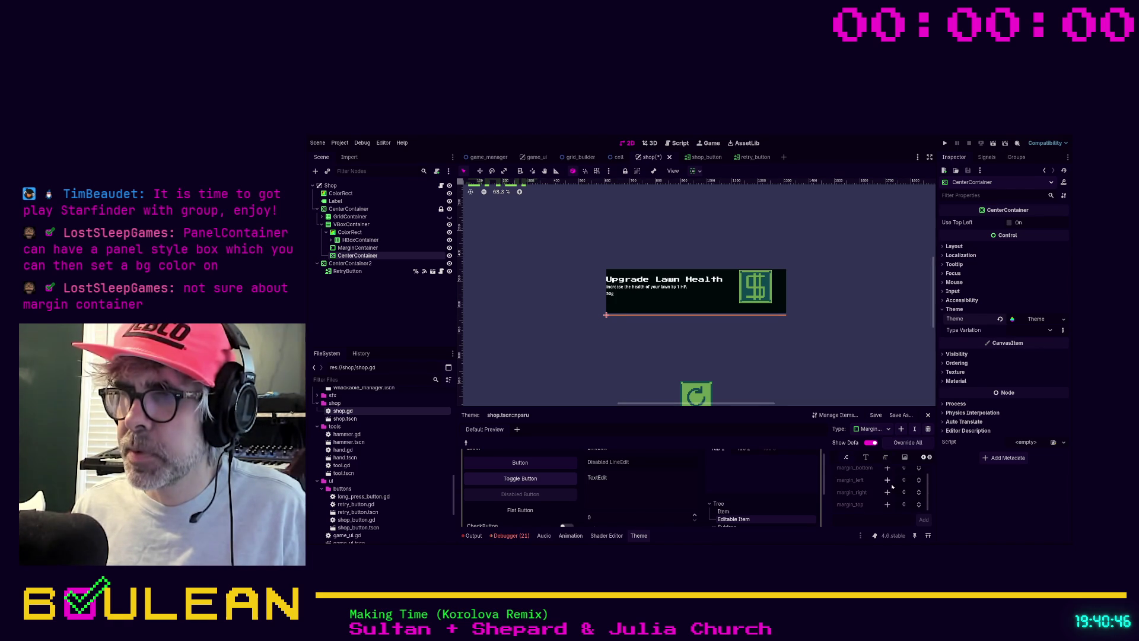
click(867, 458)
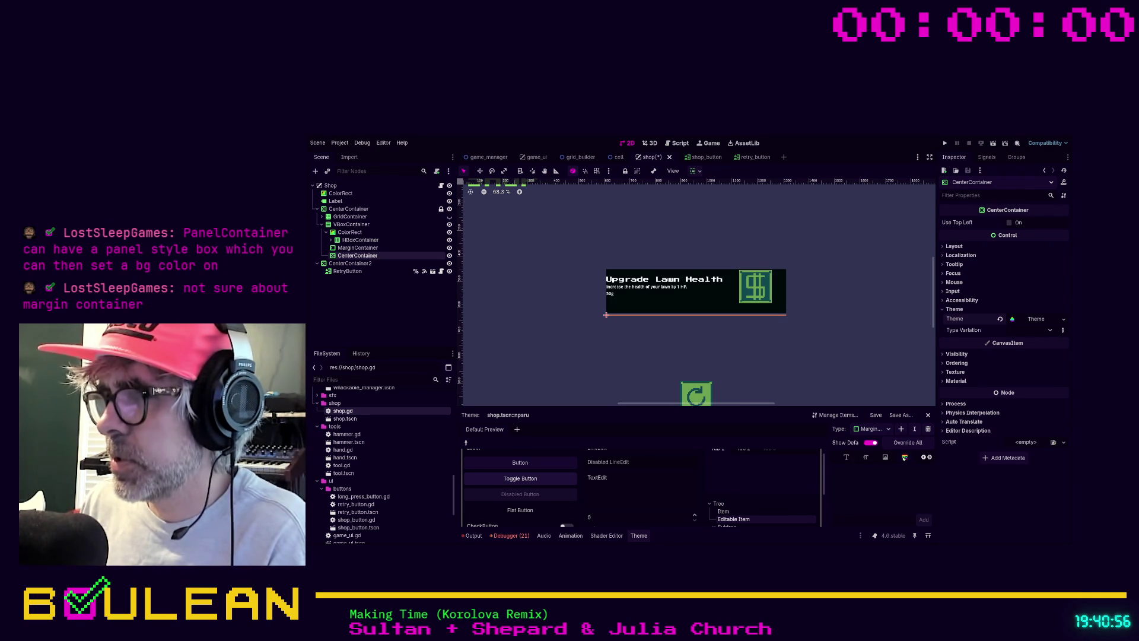
click(929, 457)
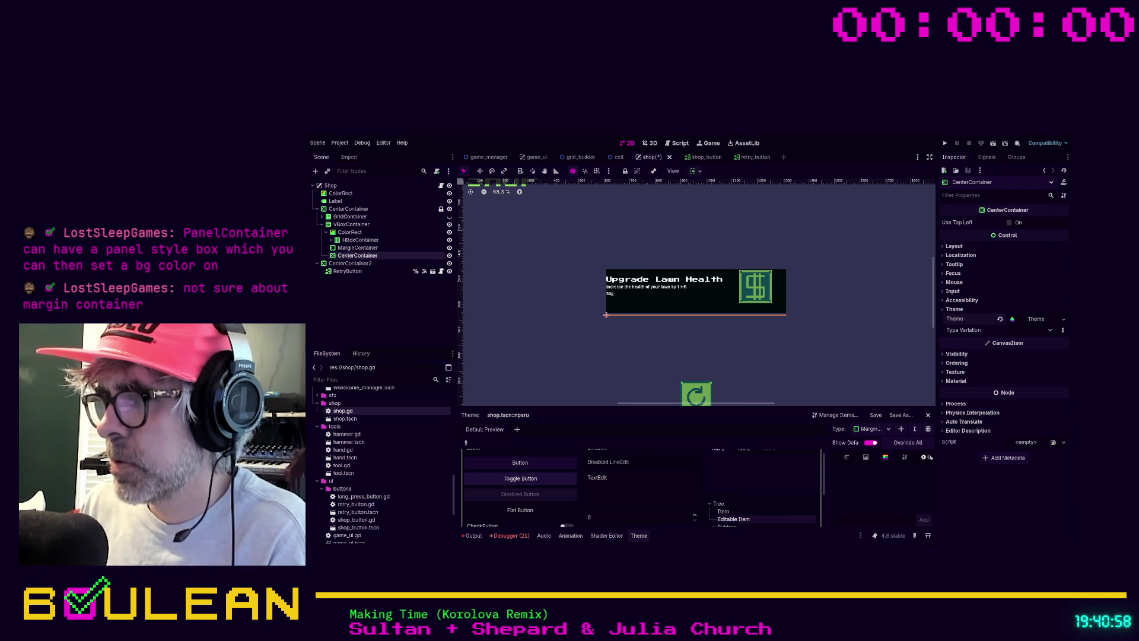
click(878, 451)
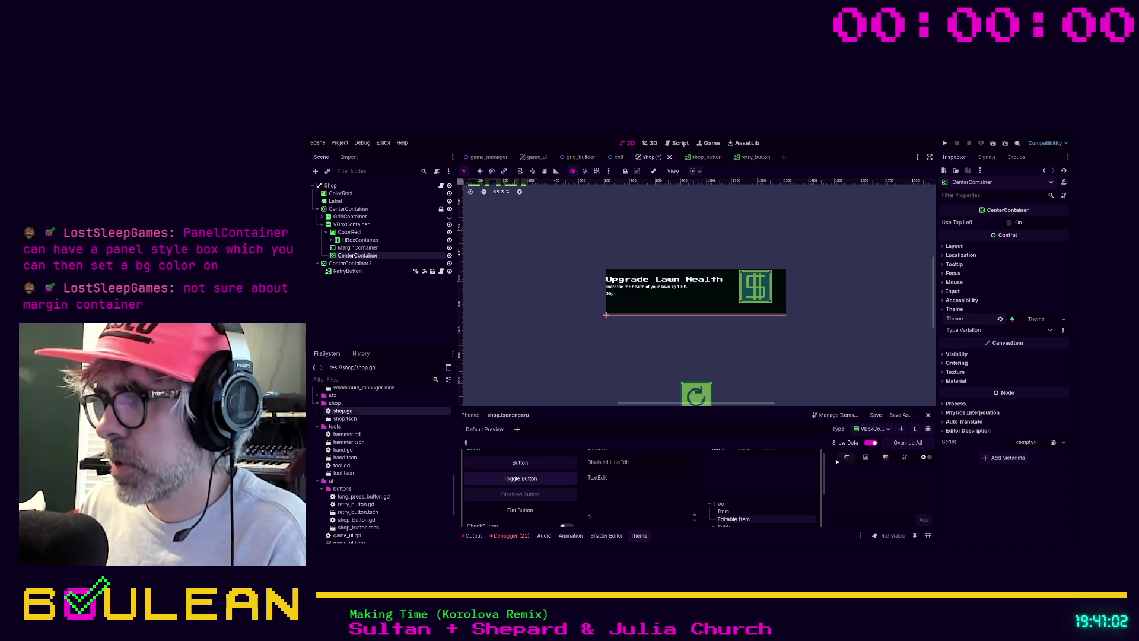
click(868, 443)
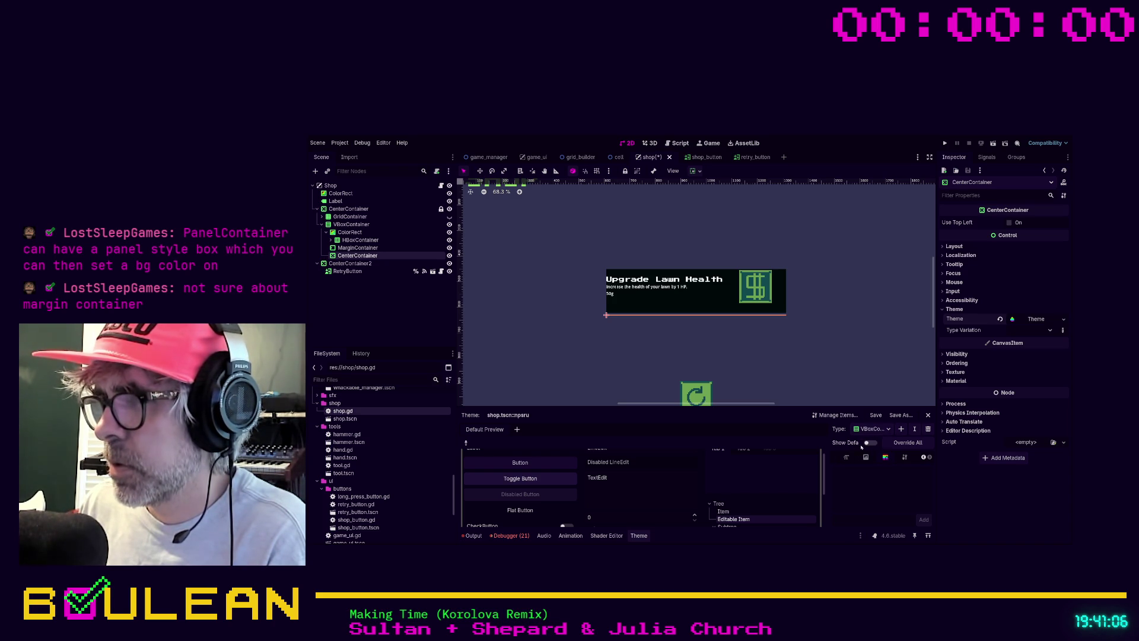
click(868, 443)
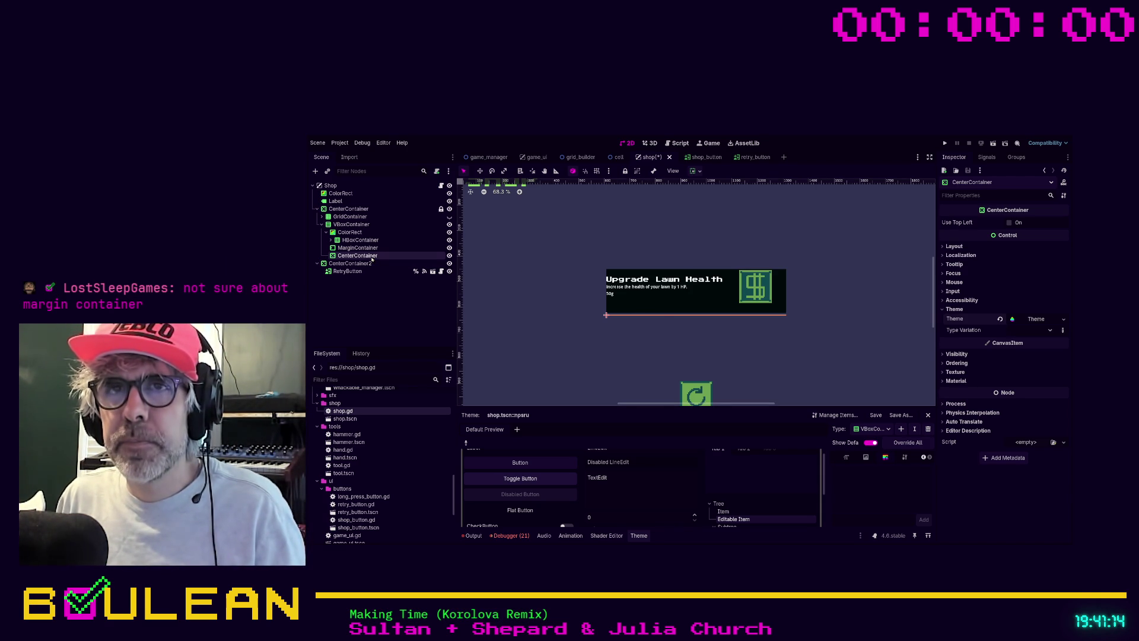
click(369, 249)
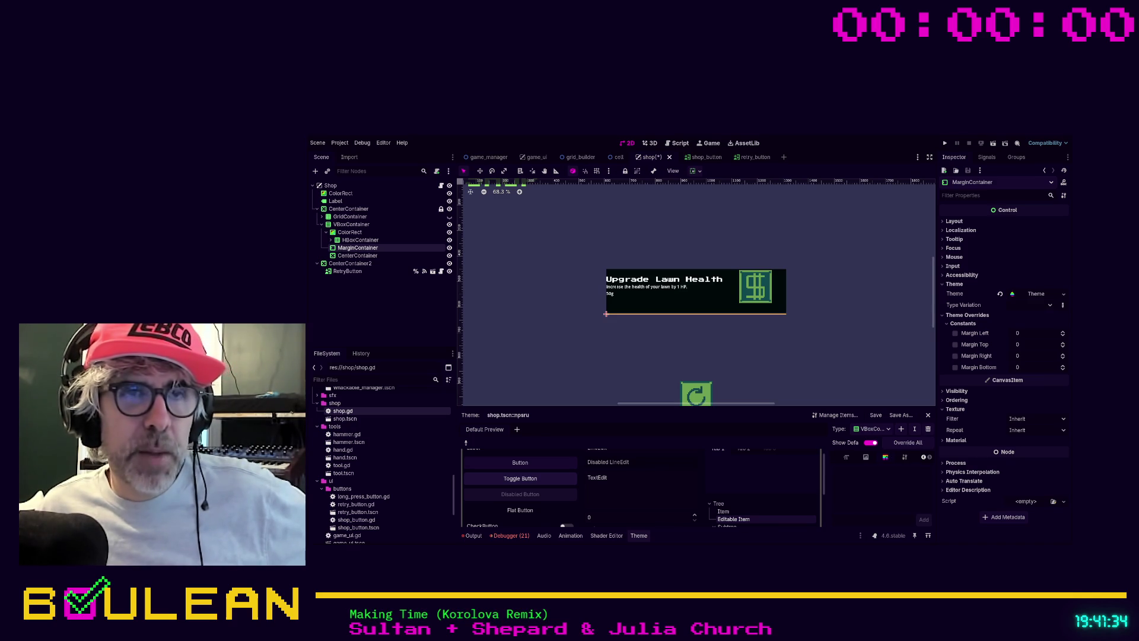
click(409, 225)
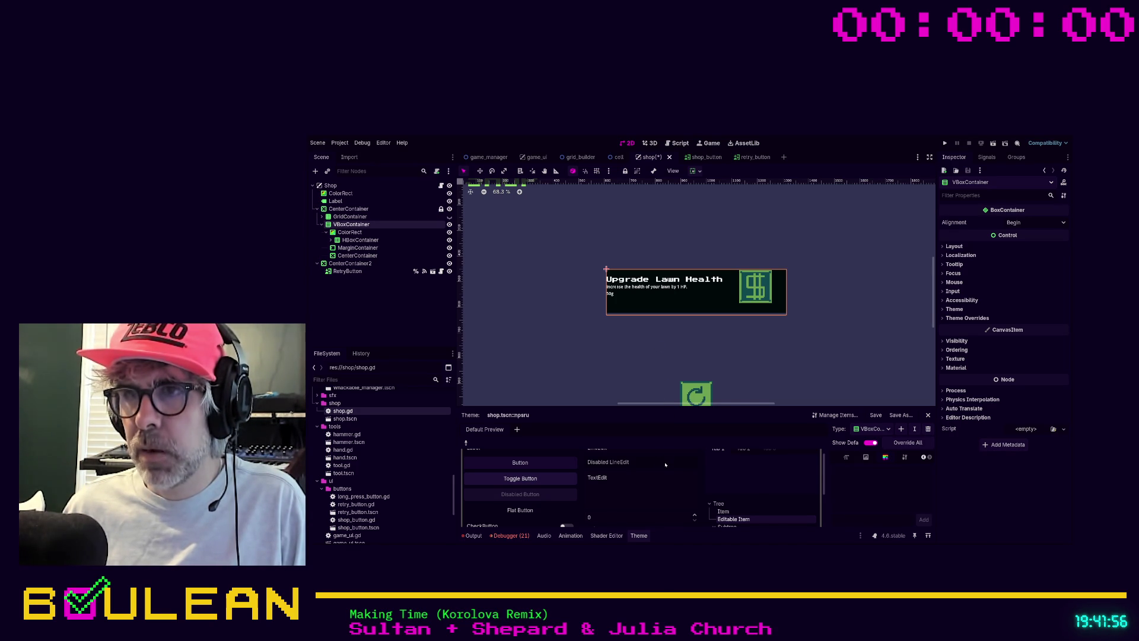
key(ctrl+v)
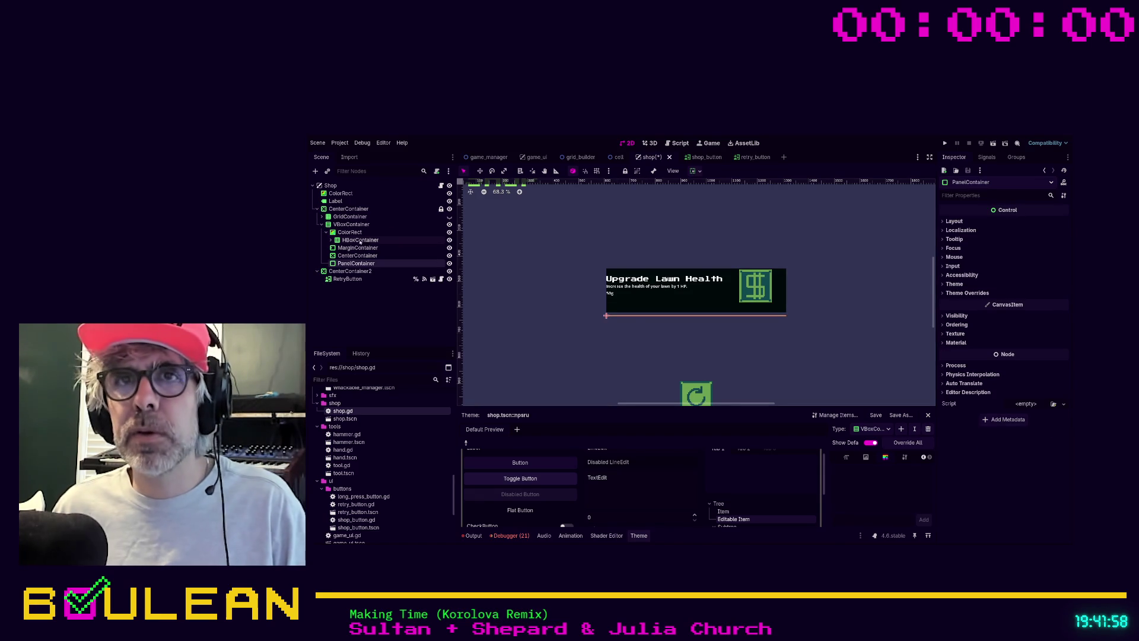
- Move the HBoxContainer into the PanelContainer and delete the MarginContainer and CenterContainer
click(348, 232)
drag(360, 240, 363, 263)
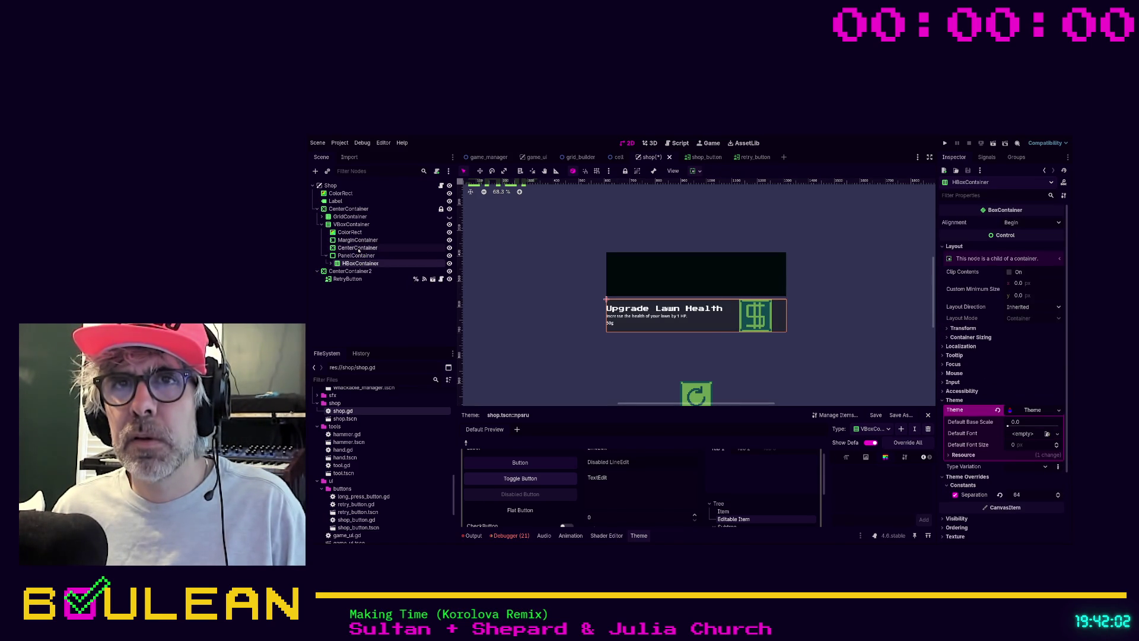
click(389, 247)
ctrl+click(363, 240)
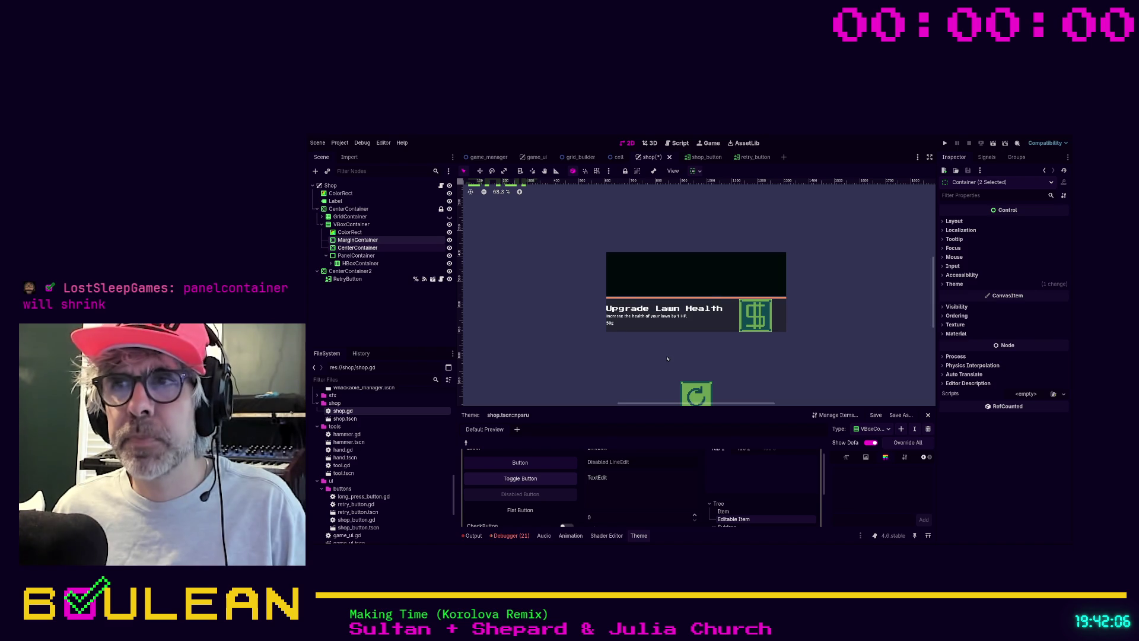
key(Delete)
click(348, 240)
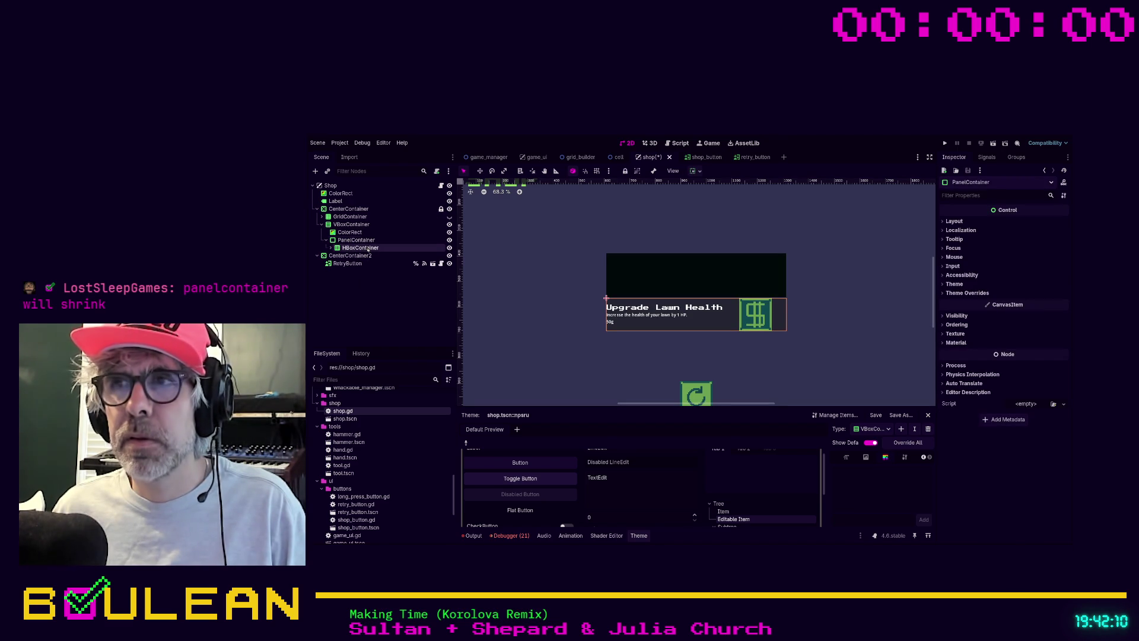
- Hide the black ColorRect and inspect the PanelContainer's container sizing
click(363, 248)
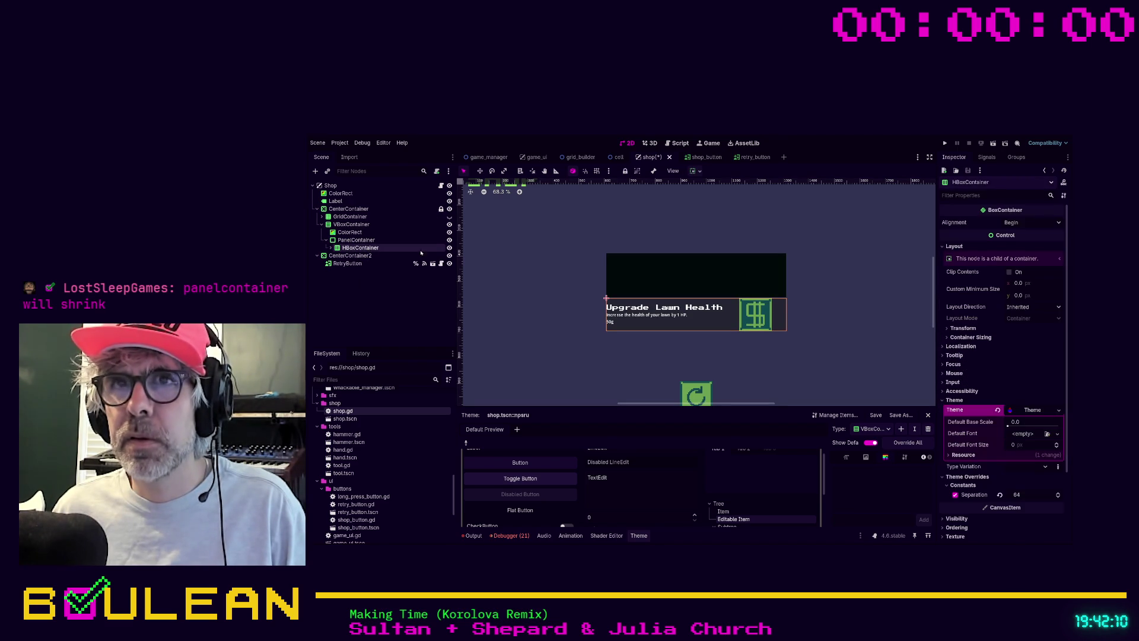
click(449, 232)
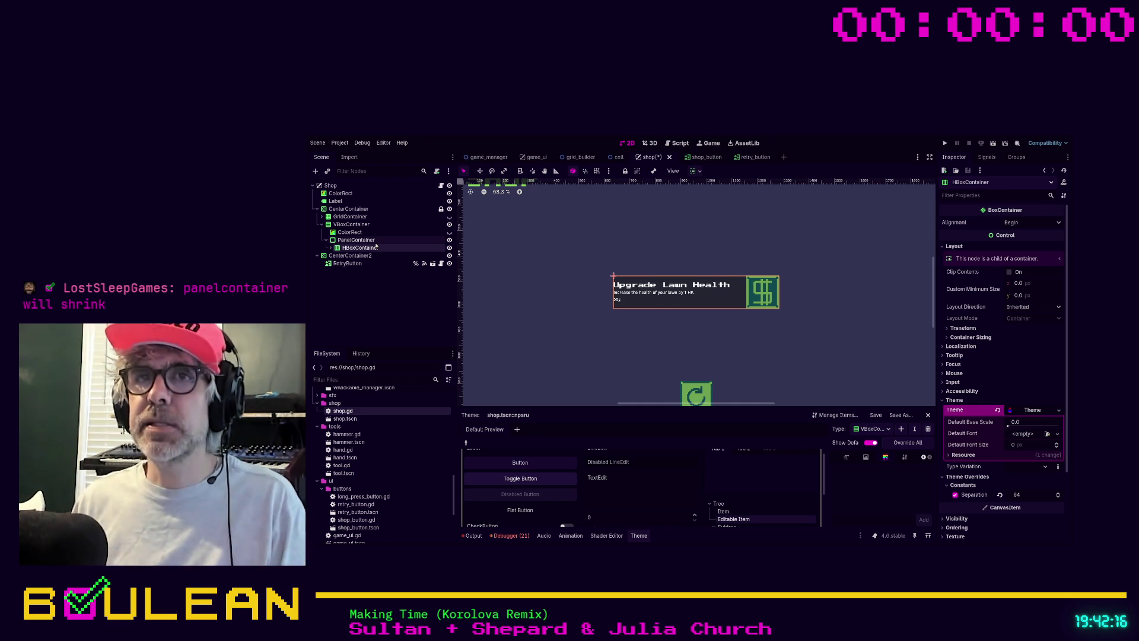
click(368, 240)
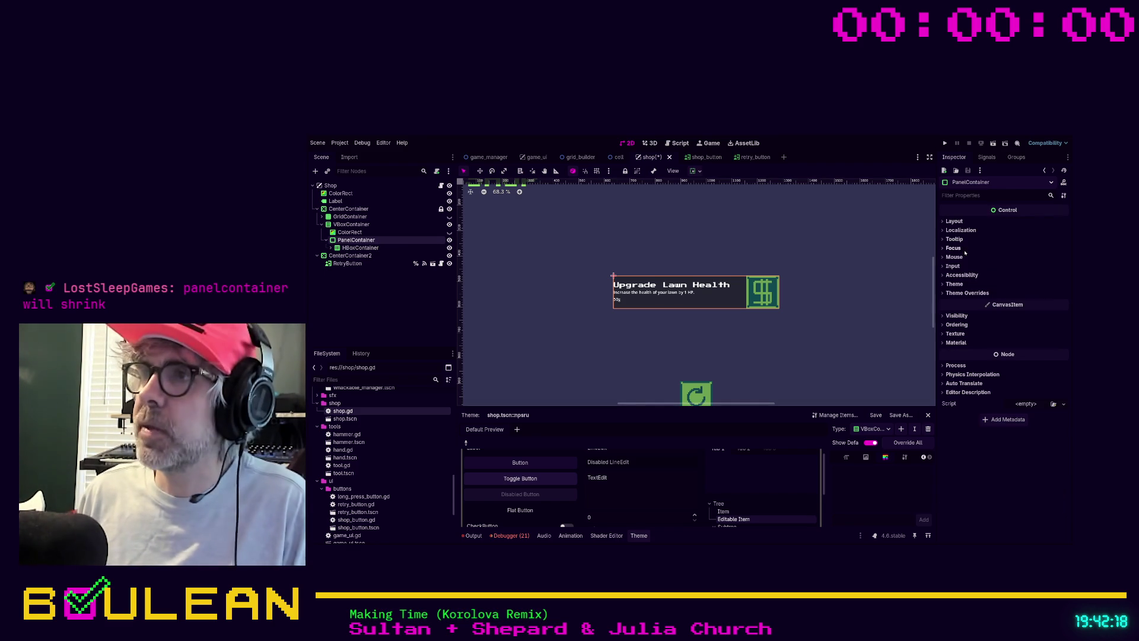
click(963, 303)
click(963, 303)
click(965, 312)
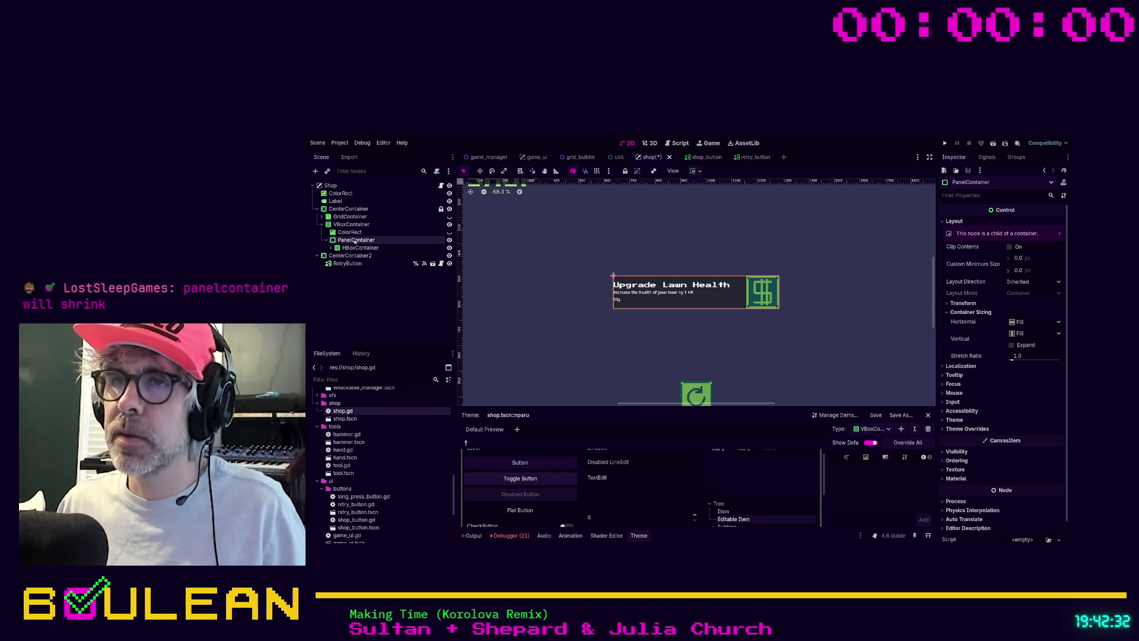
- Delete the ColorRect and reselect the PanelContainer
scroll(985, 270, down, 1)
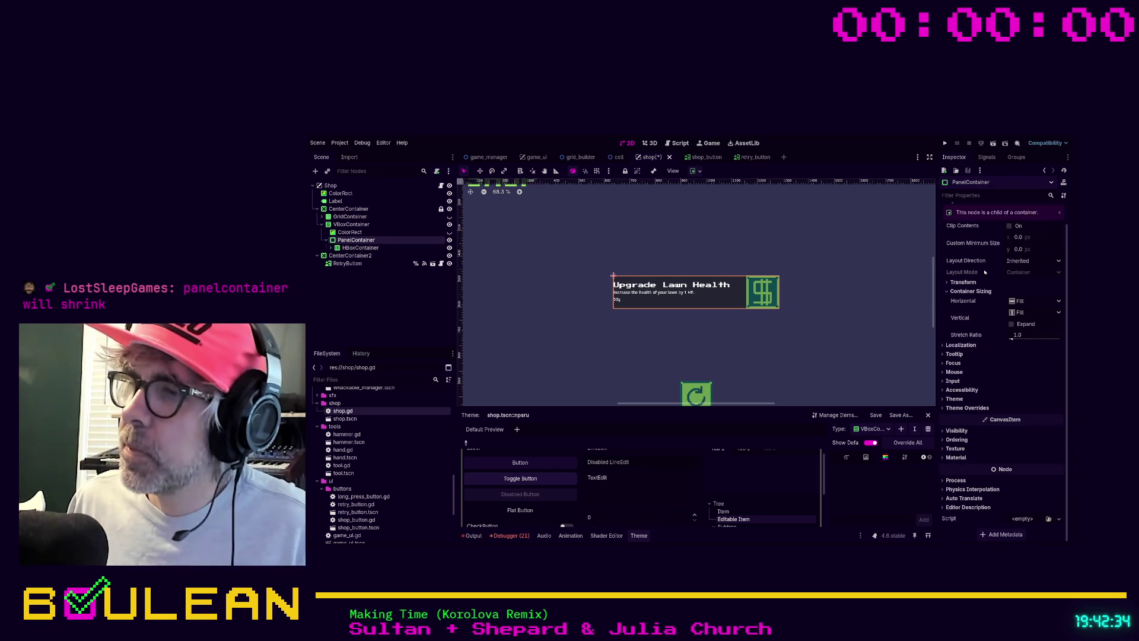
scroll(986, 272, up, 1)
click(367, 234)
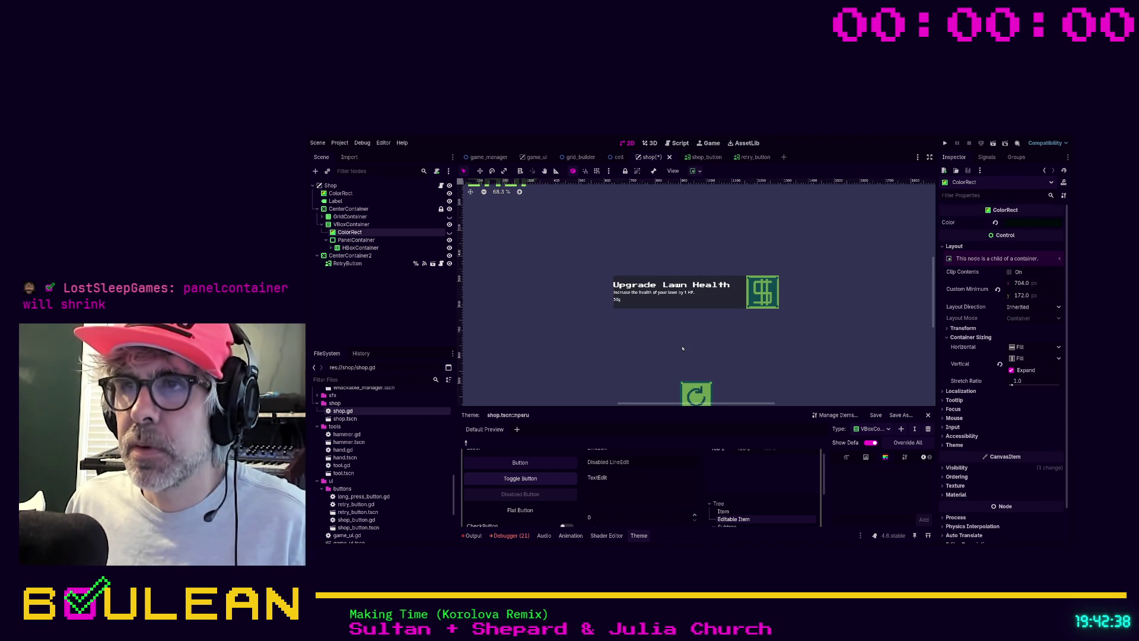
key(Delete)
click(362, 232)
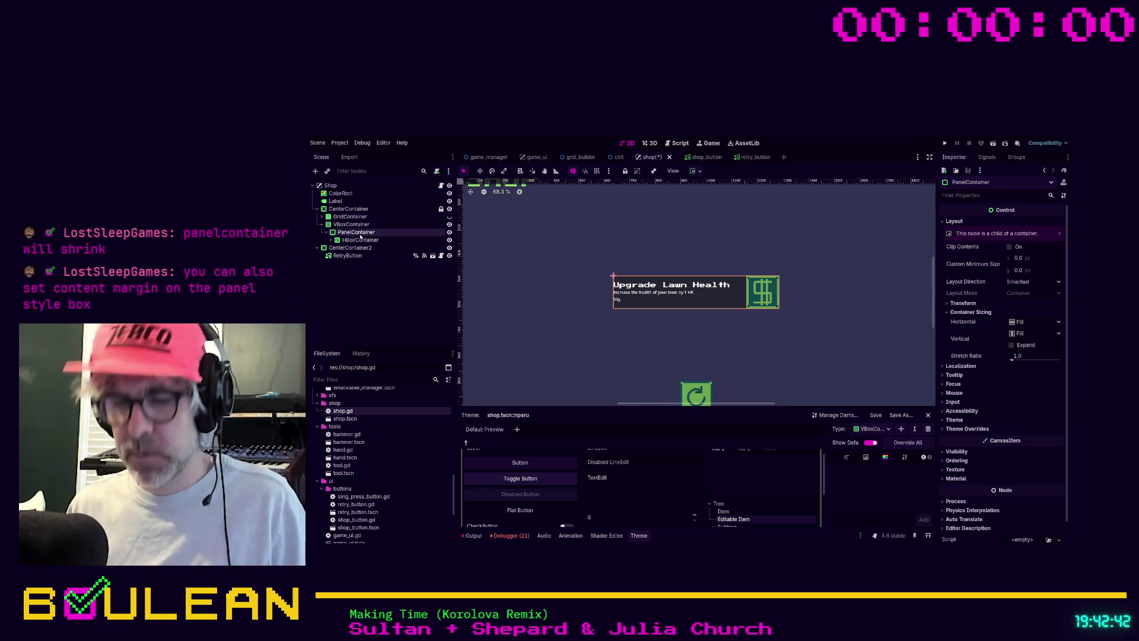
- Restore a MarginContainer in the panel and place the HBoxContainer inside it
key(ctrl+z)
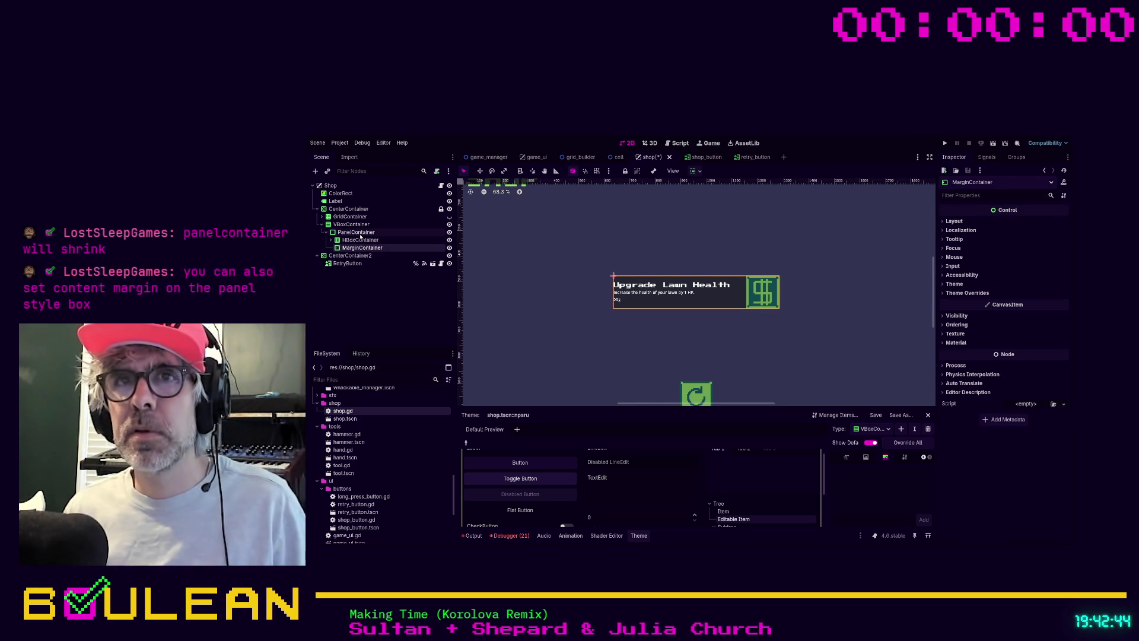
click(353, 240)
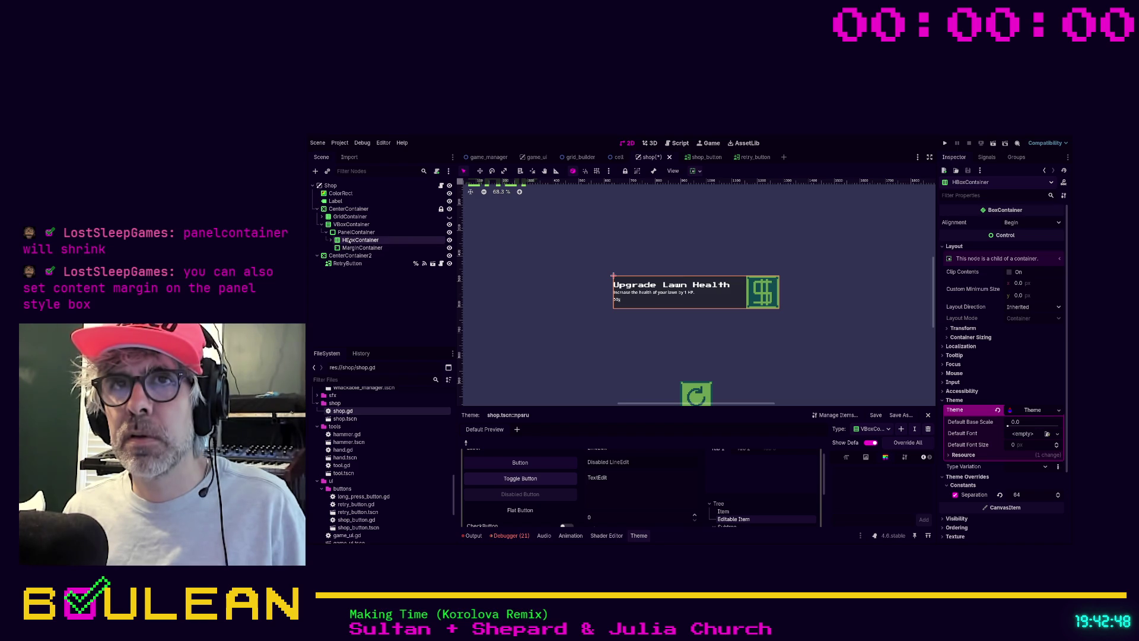
drag(355, 241, 361, 248)
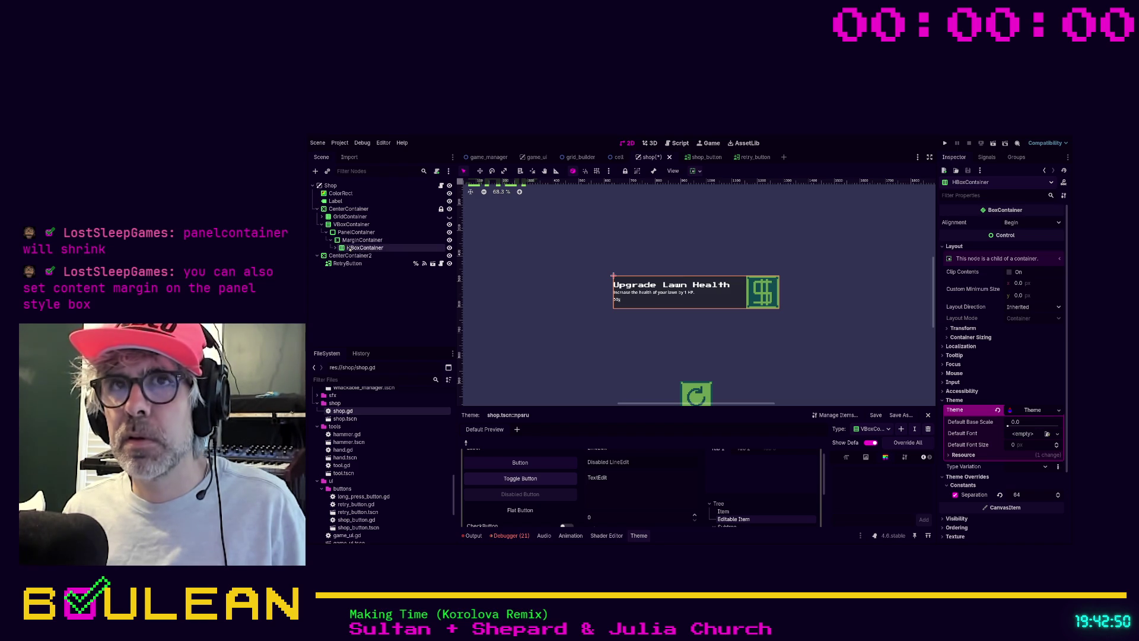
click(359, 233)
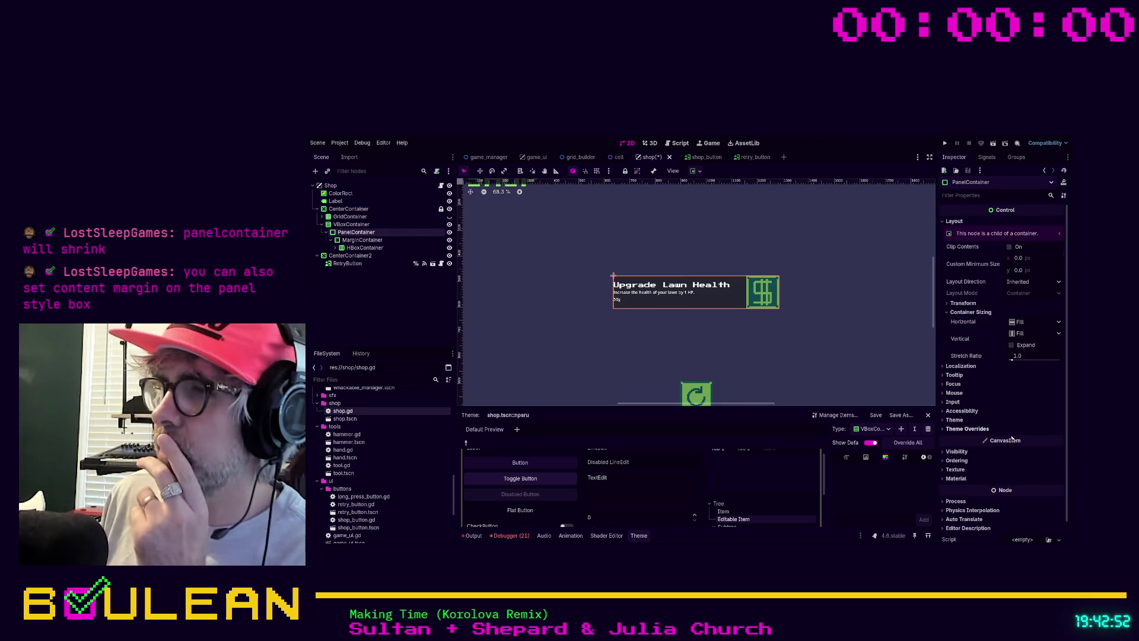
- Inspect the PanelContainer's Panel style override and its Expand Margins
scroll(956, 415, down, 1)
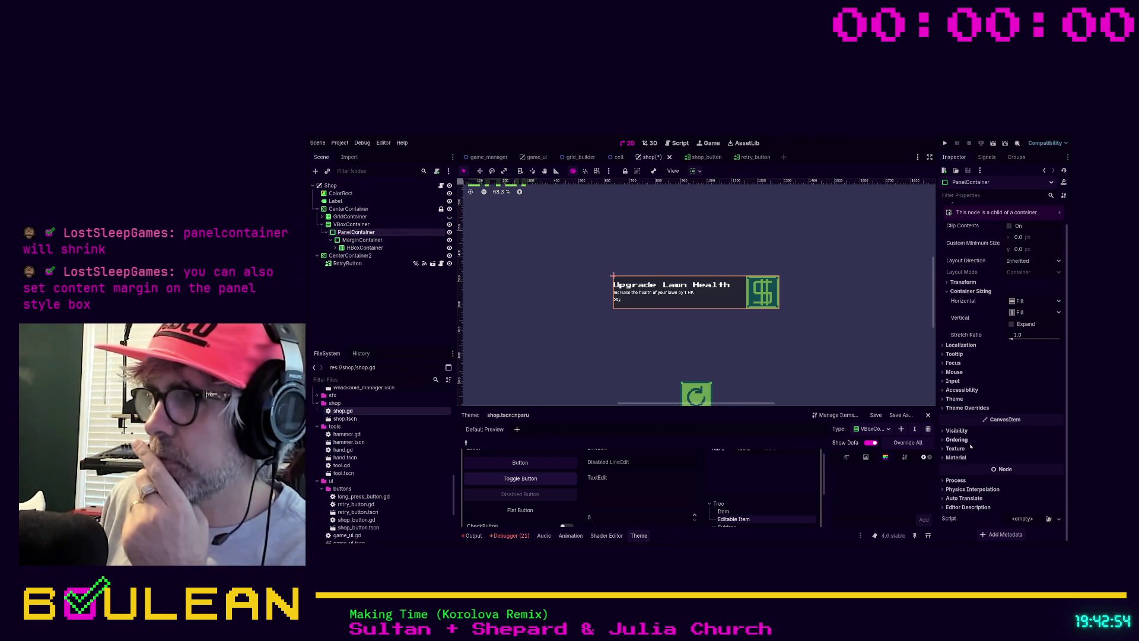
click(953, 399)
click(953, 399)
click(957, 408)
click(948, 416)
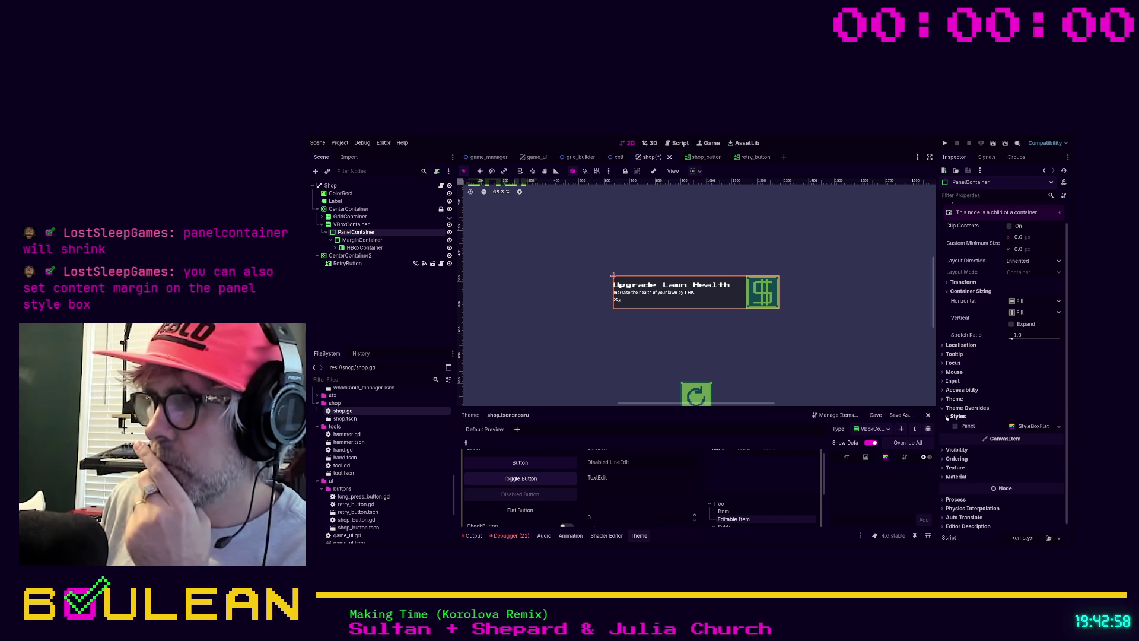
click(1033, 426)
scroll(1008, 451, down, 3)
click(985, 495)
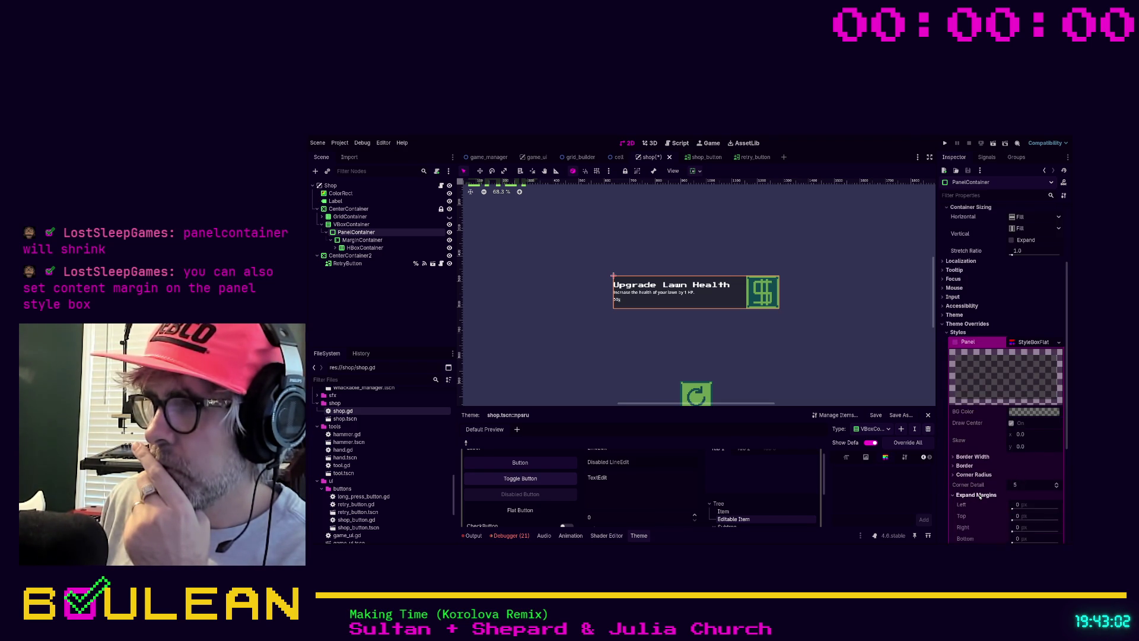
click(980, 495)
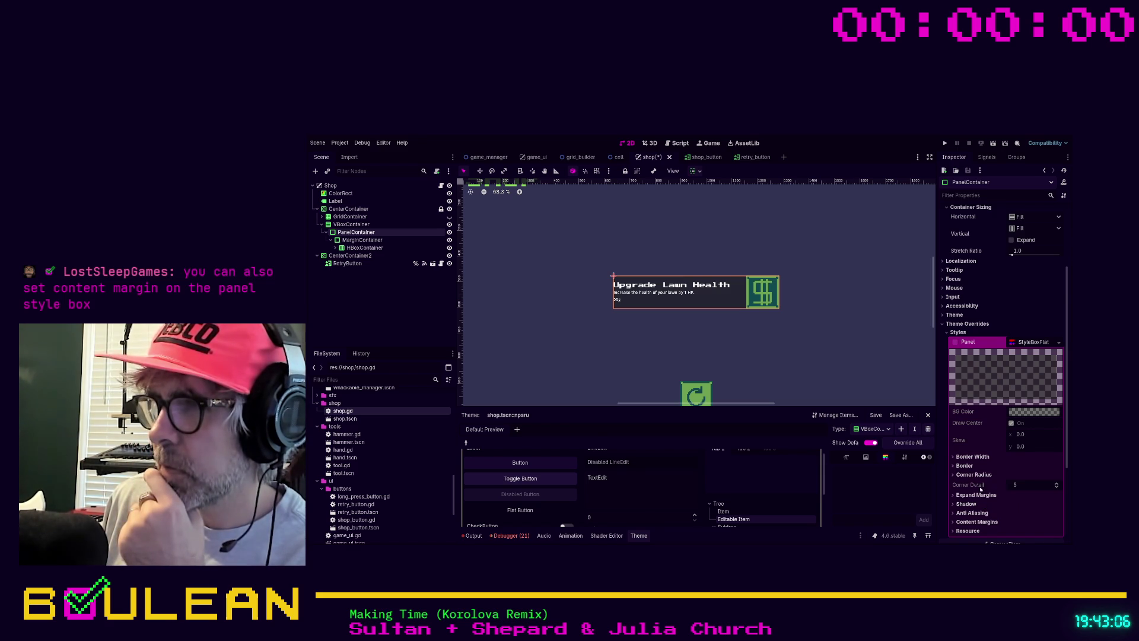
- Drag the HBoxContainer directly under the PanelContainer and delete the MarginContainer
scroll(985, 494, down, 2)
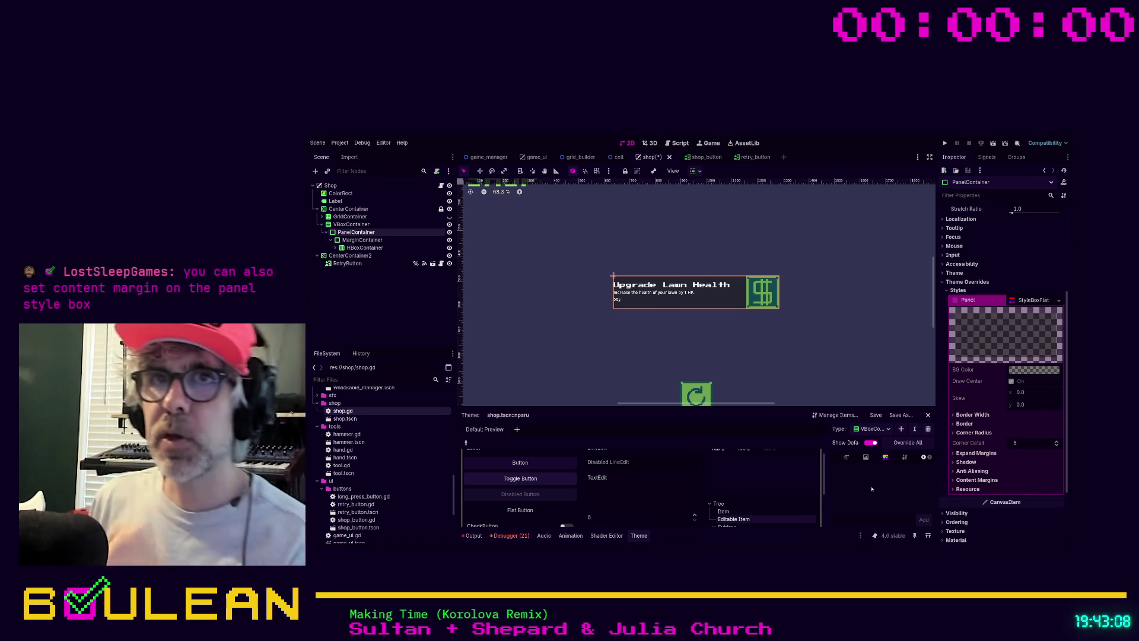
drag(363, 248, 363, 237)
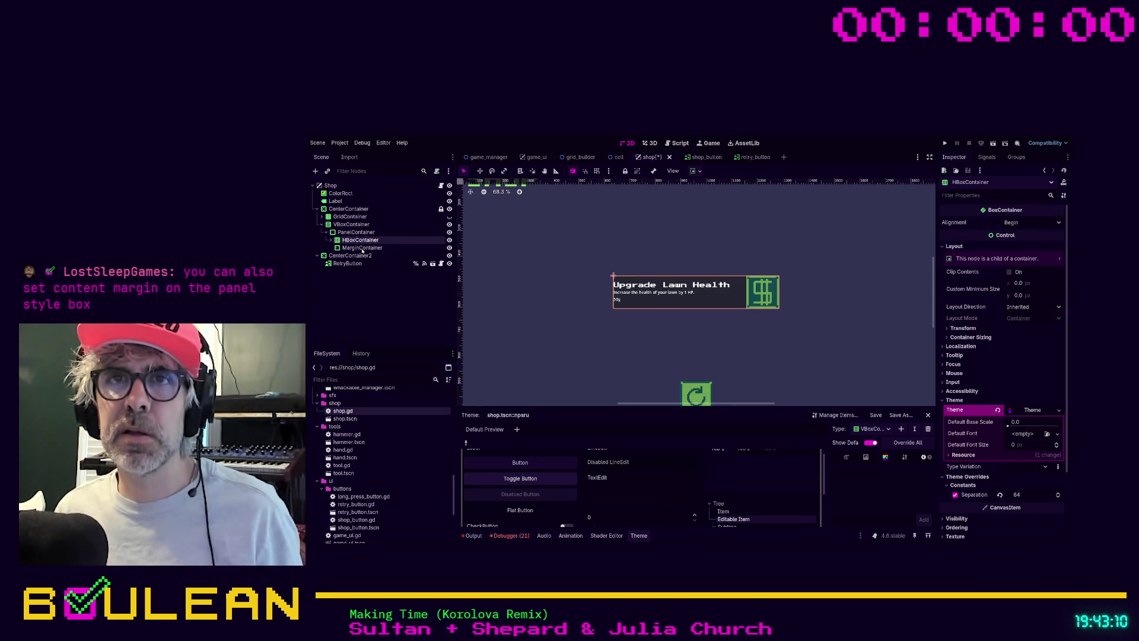
click(380, 248)
key(Delete)
- Review the PanelContainer StyleBox's Content and Expand Margins and re-enable the Panel style override
click(356, 232)
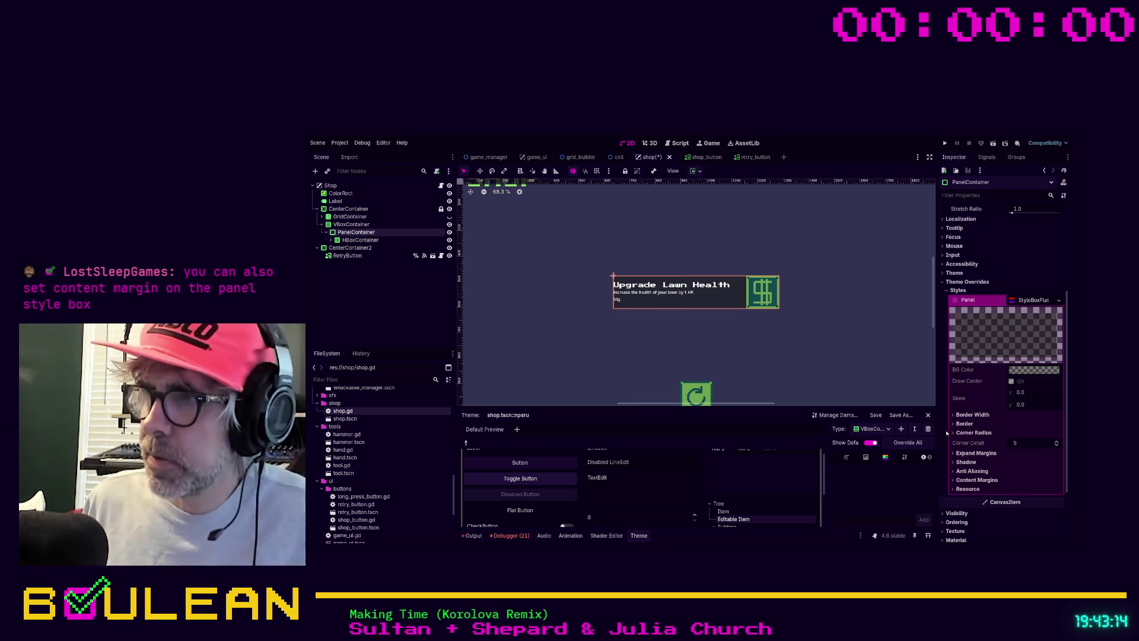
click(978, 480)
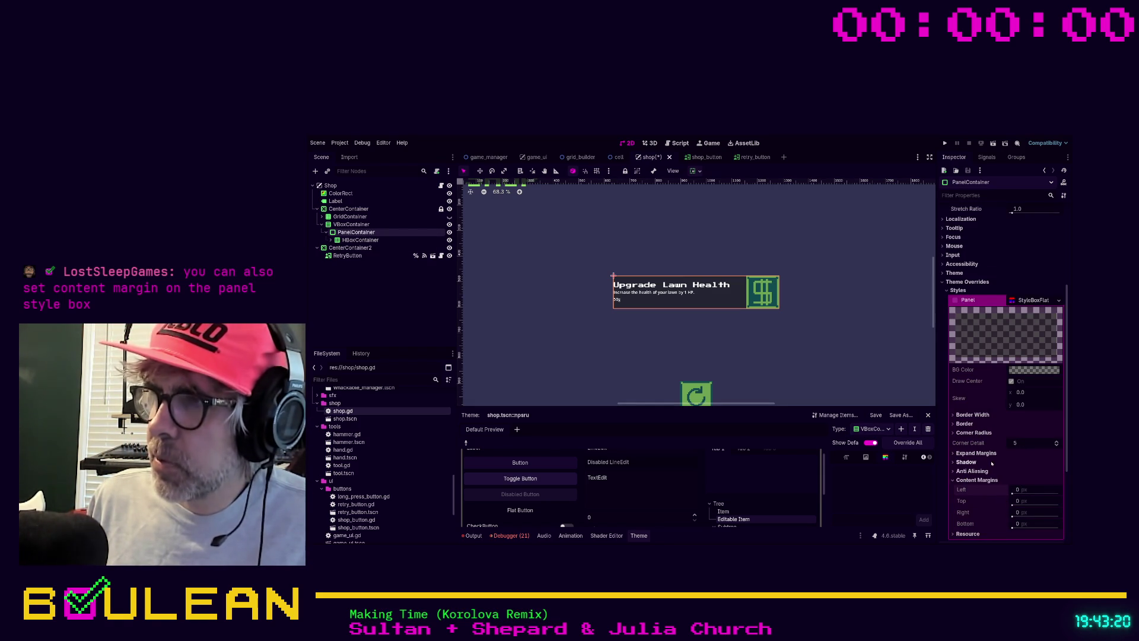
click(976, 453)
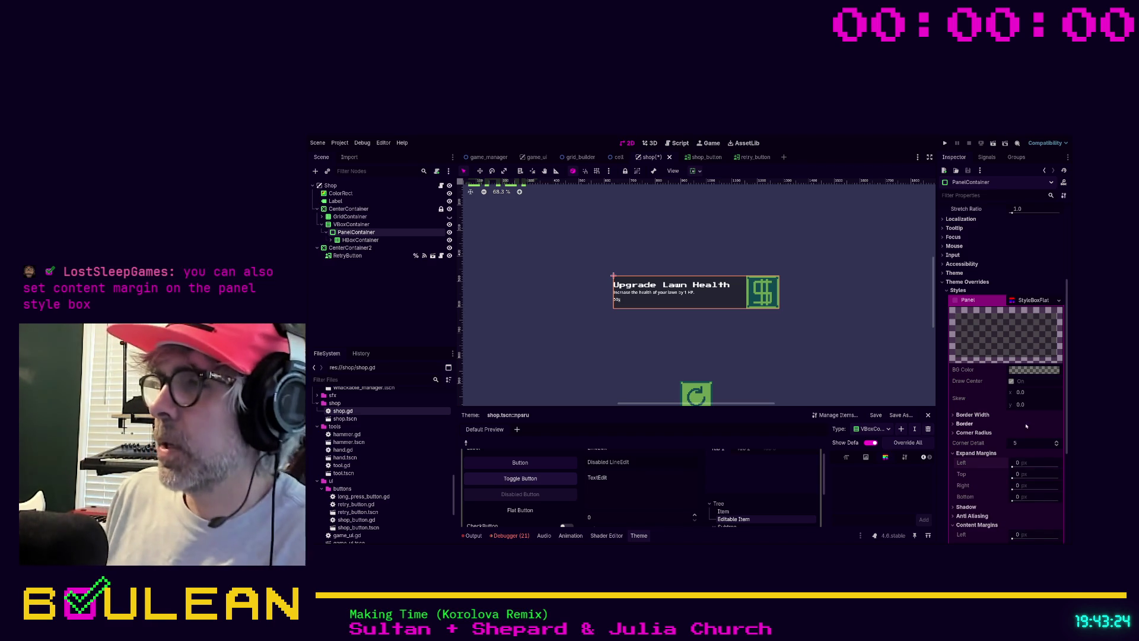
click(1034, 300)
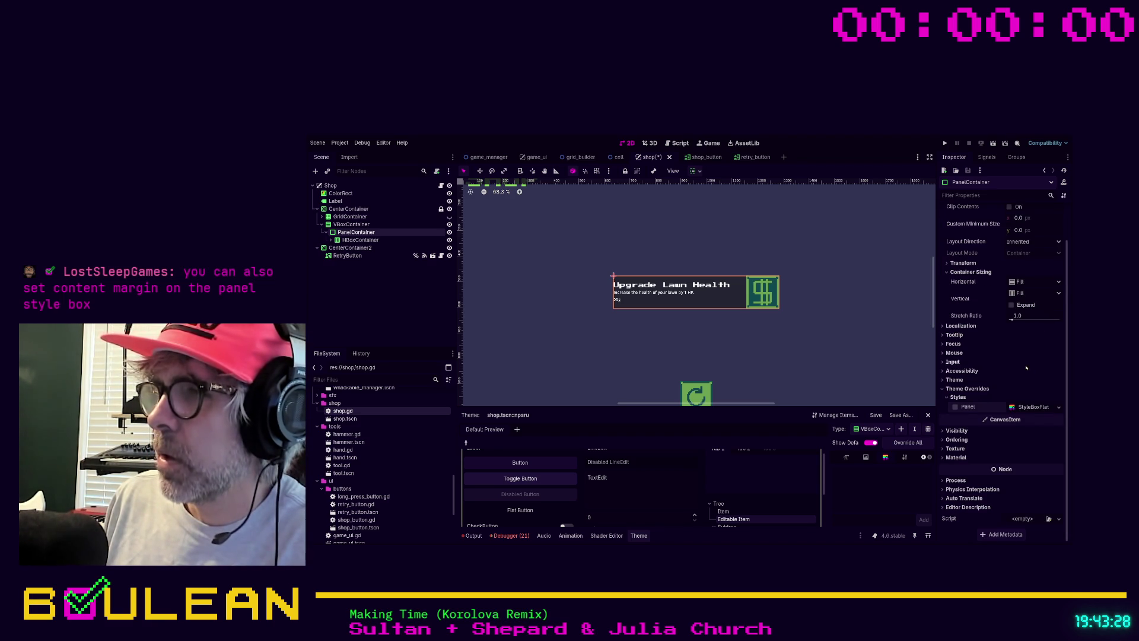
click(954, 408)
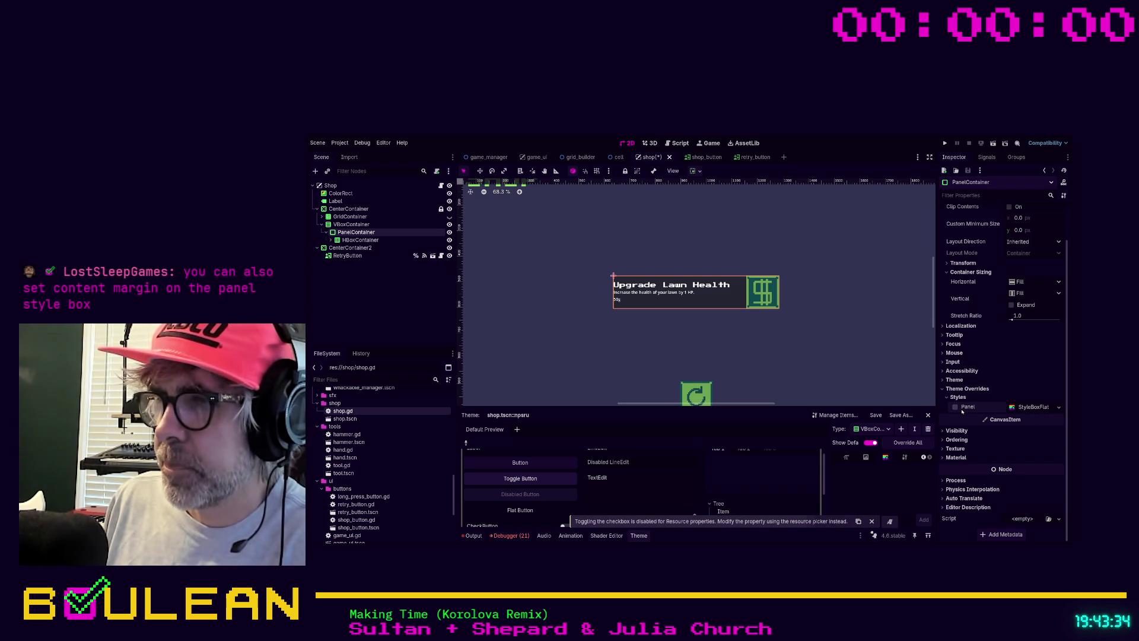
click(1021, 408)
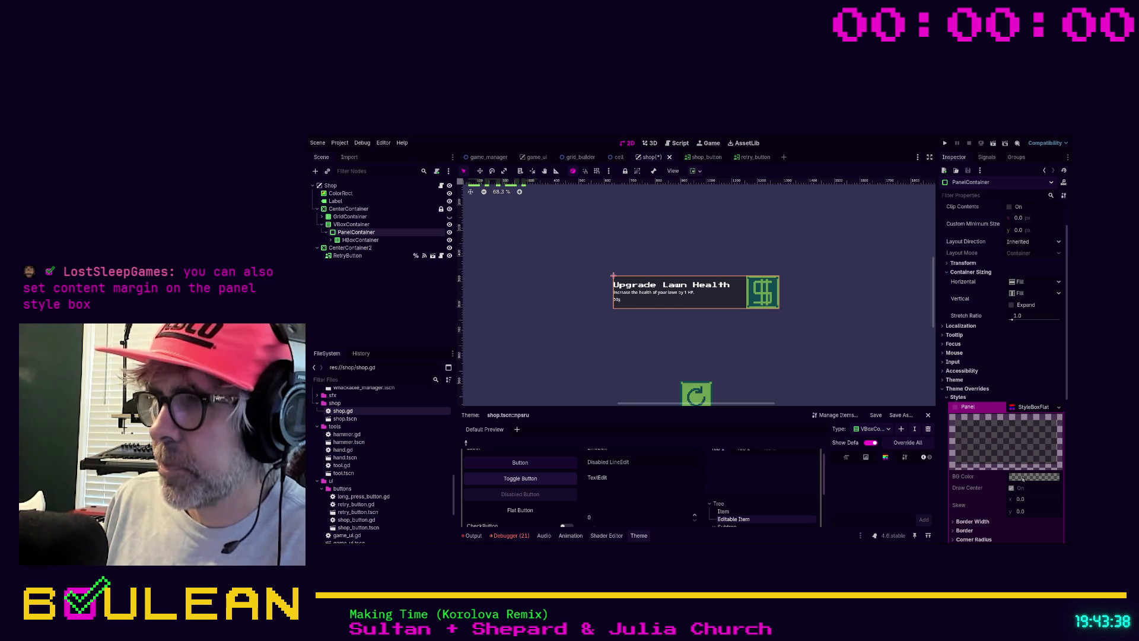
scroll(1013, 382, down, 2)
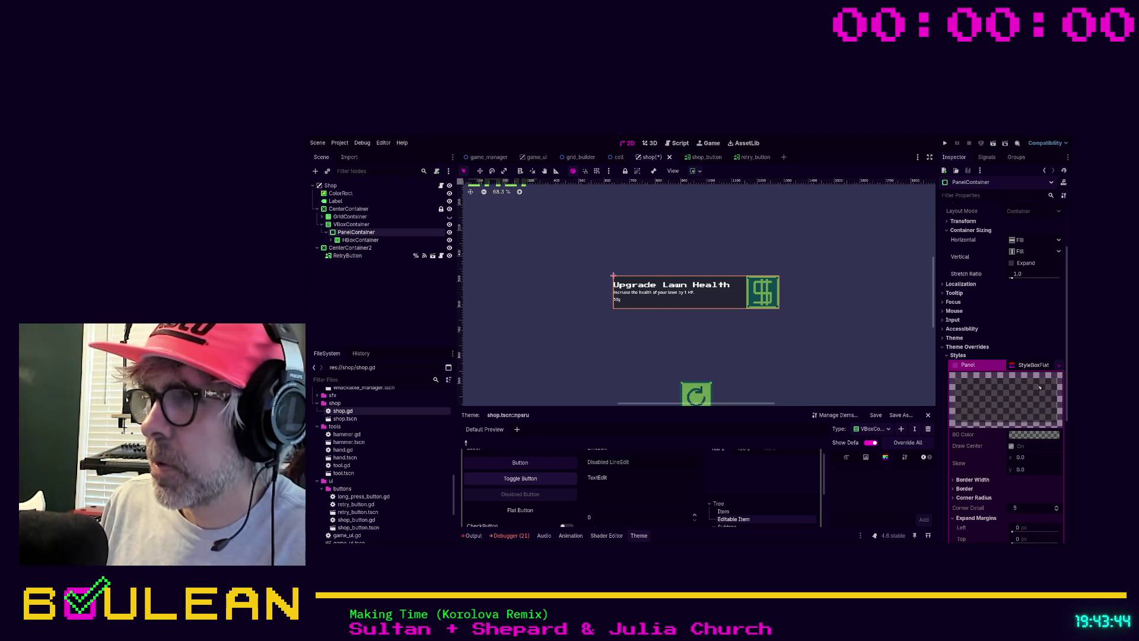
click(1031, 404)
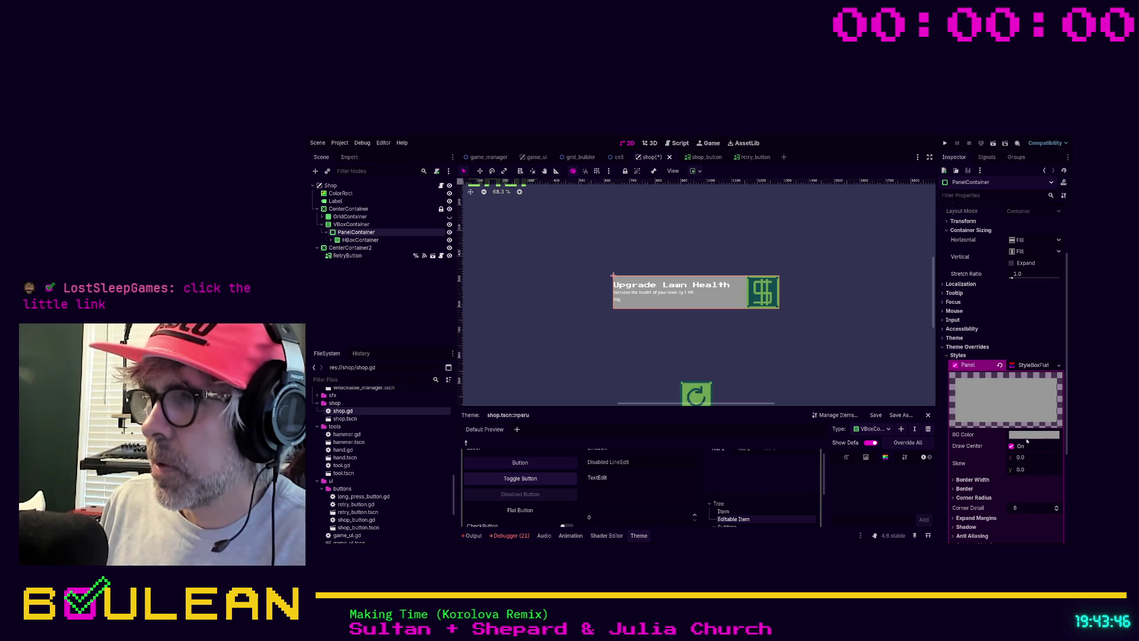
- Make the upgrade panel's StyleBoxFlat background colour red
key(ctrl+z)
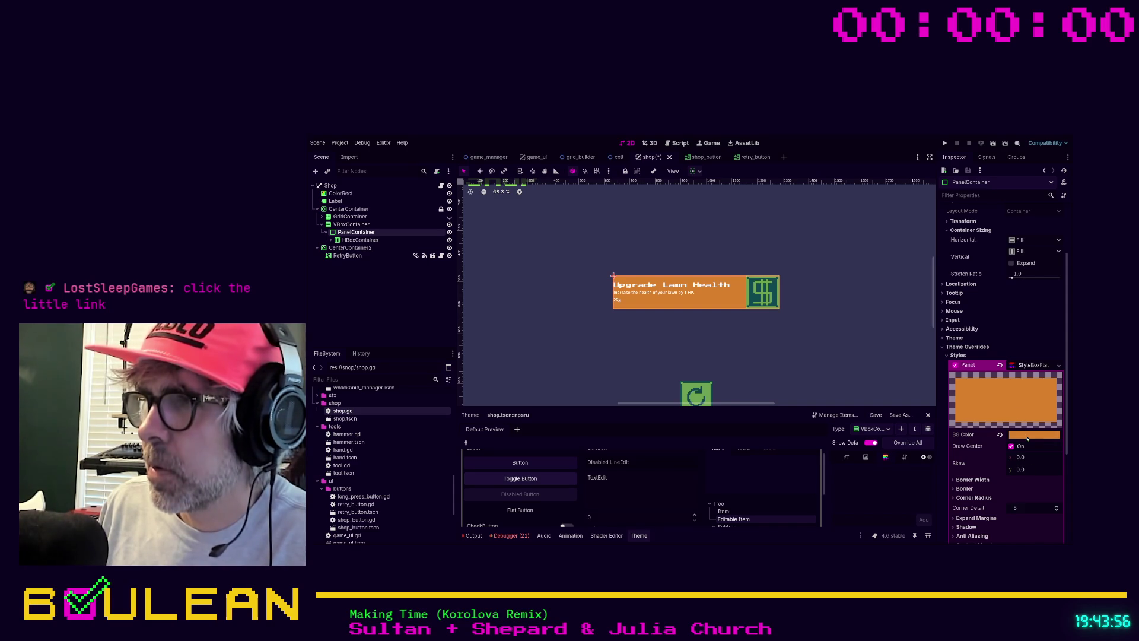
key(ctrl+z)
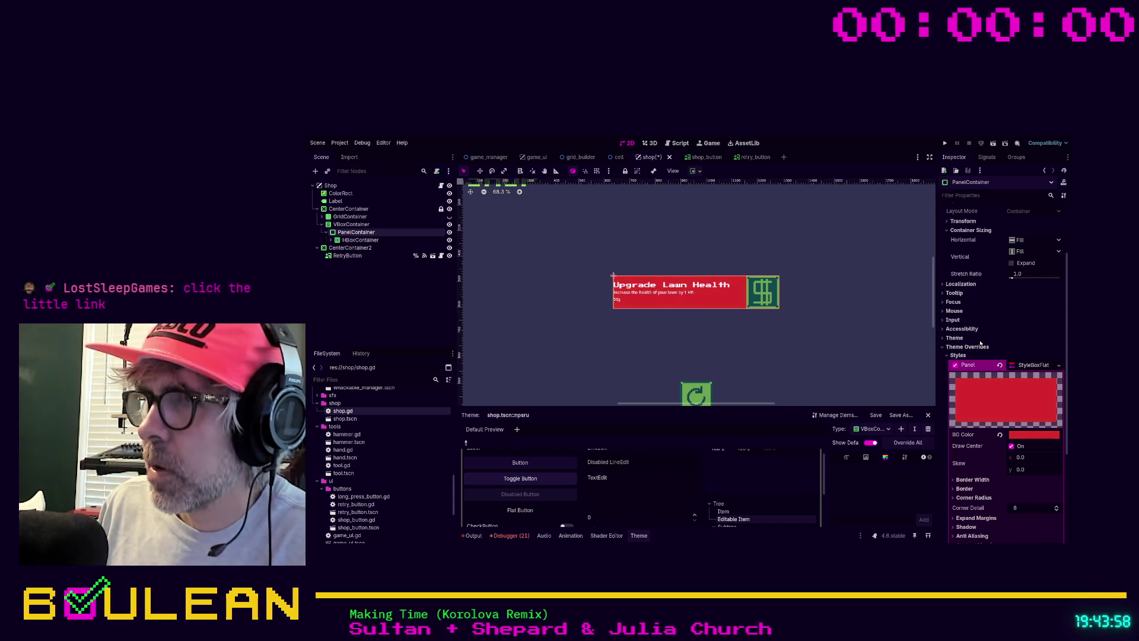
key(ctrl+shift+z)
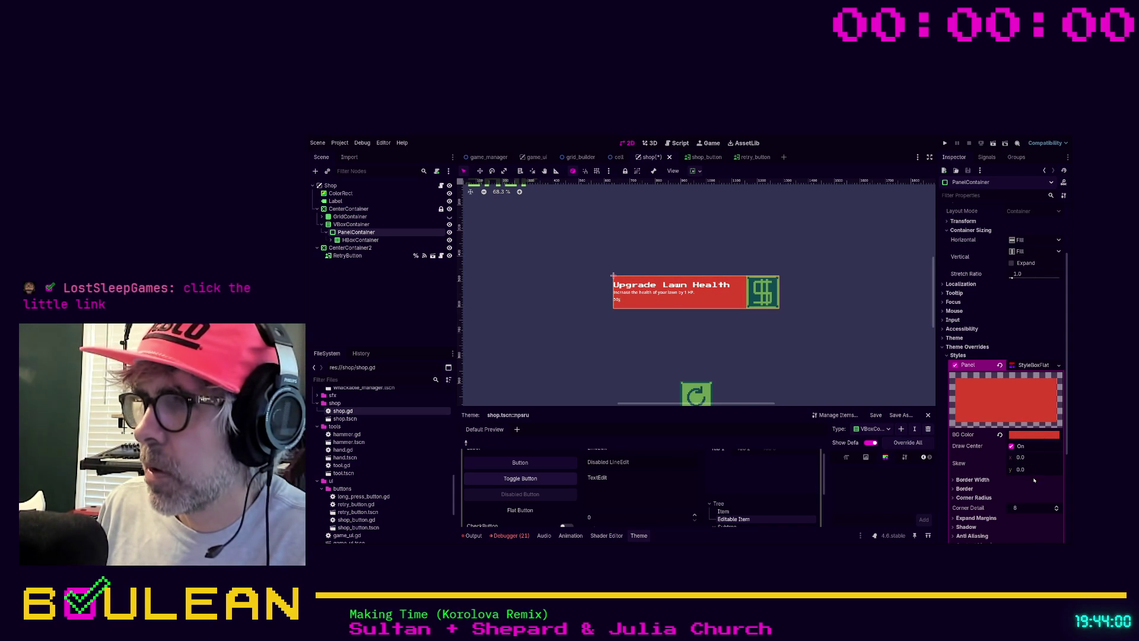
scroll(1010, 467, down, 2)
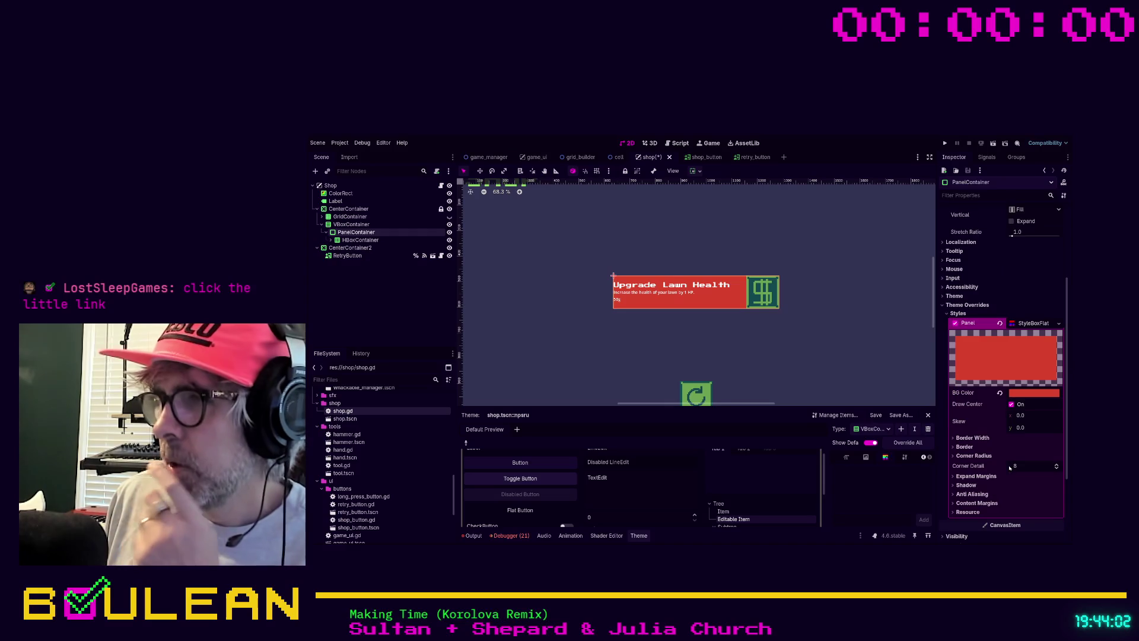
- Set the panel style's Left, Top, Right and Bottom content margins to 16
click(962, 477)
click(962, 477)
click(973, 502)
click(1021, 512)
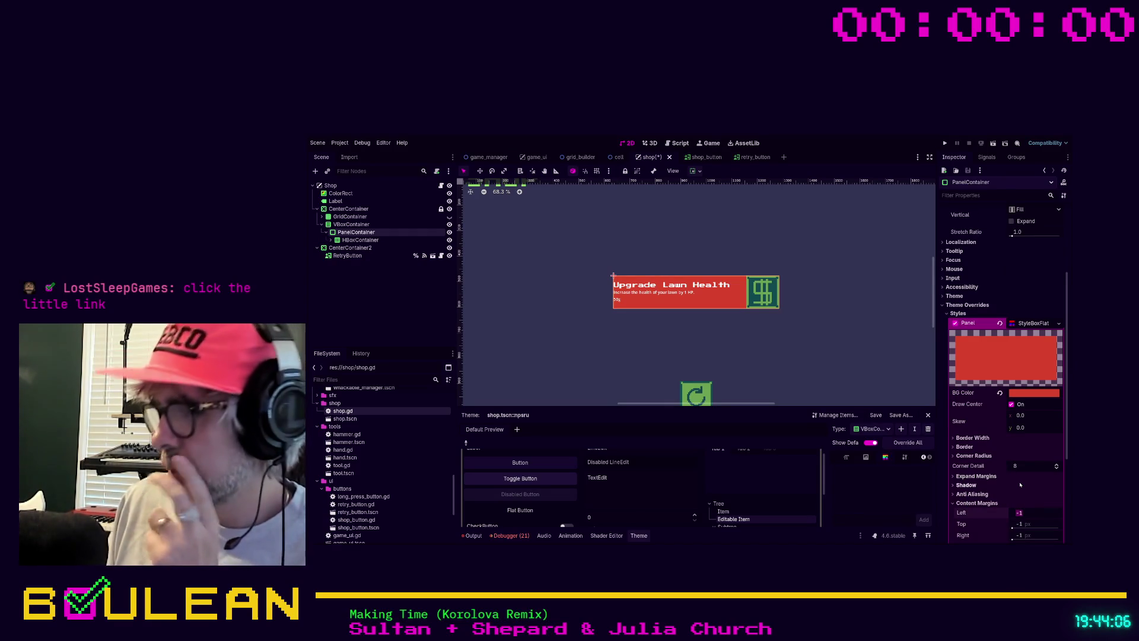
text(16)
key(Tab)
text(16)
key(Tab)
text(16)
key(Tab)
text(16)
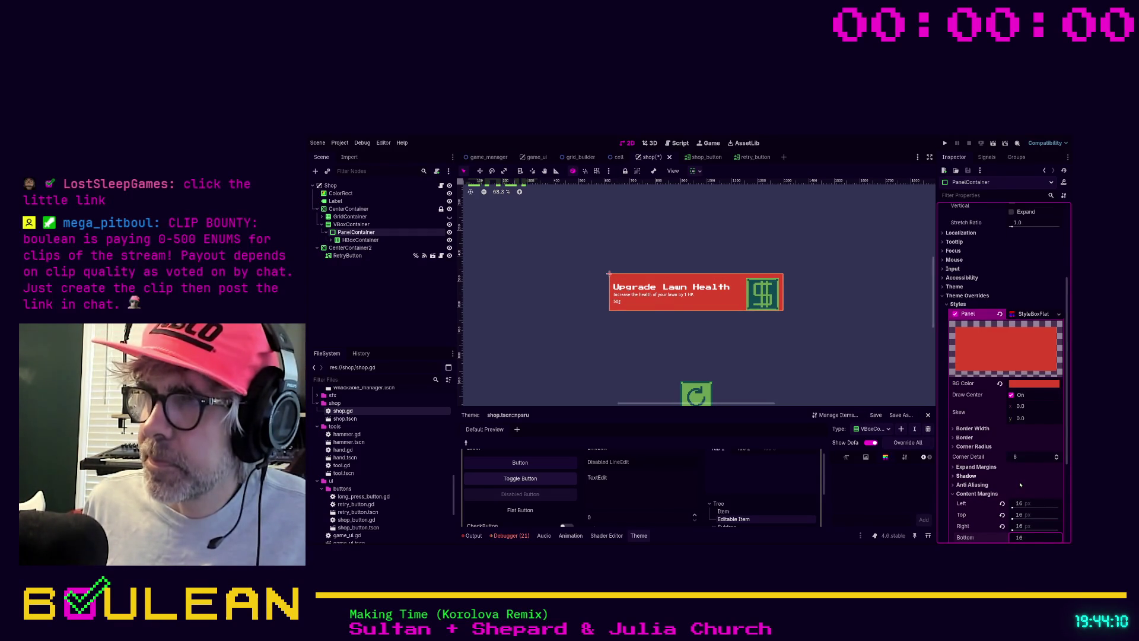
key(Return)
- Clear the panel's red background colour back to transparent
scroll(1020, 485, down, 3)
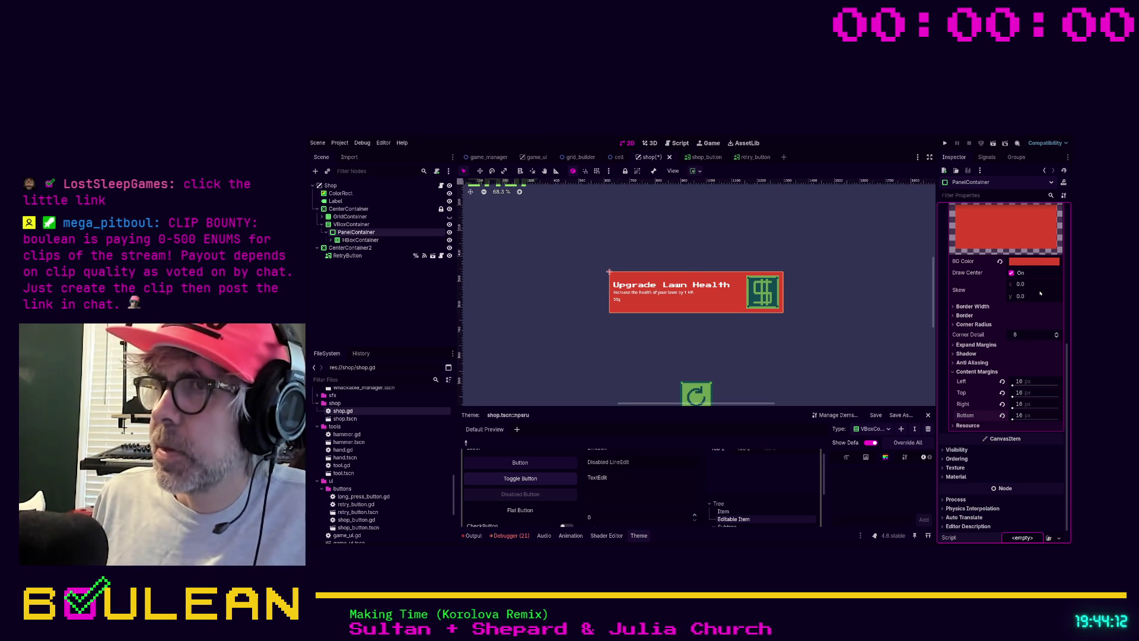
click(1033, 261)
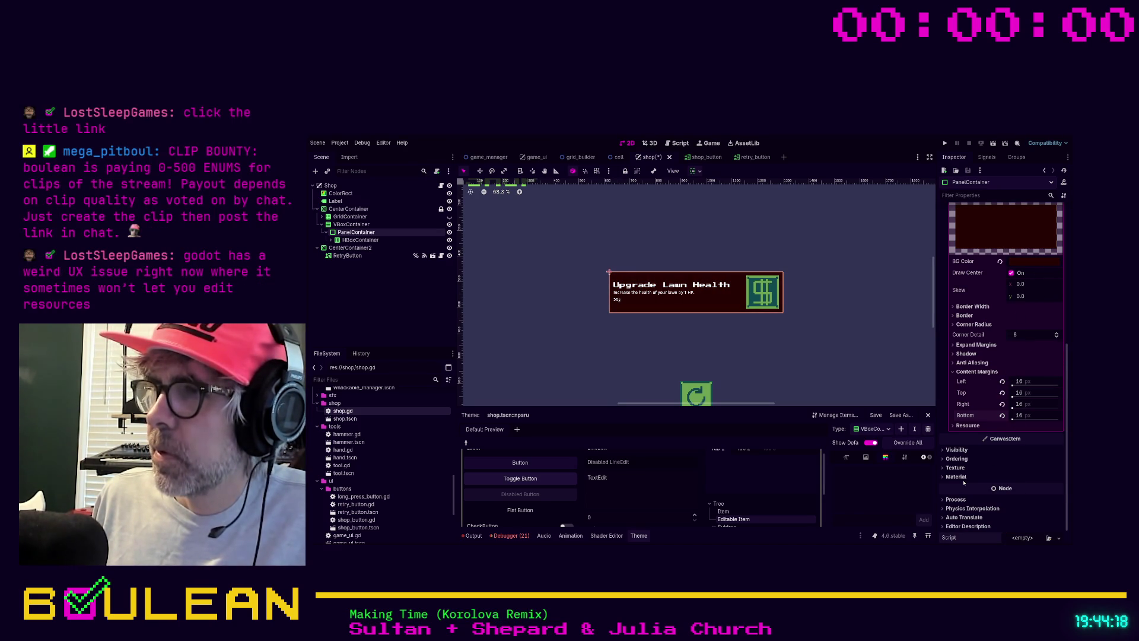
key(ctrl+z)
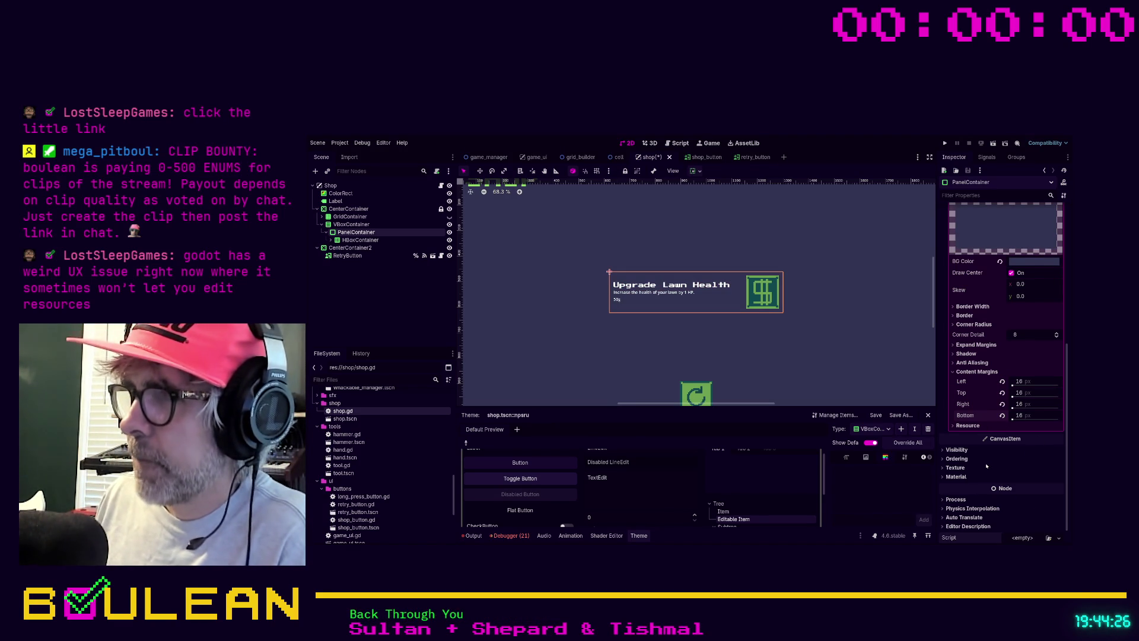
scroll(1011, 470, down, 1)
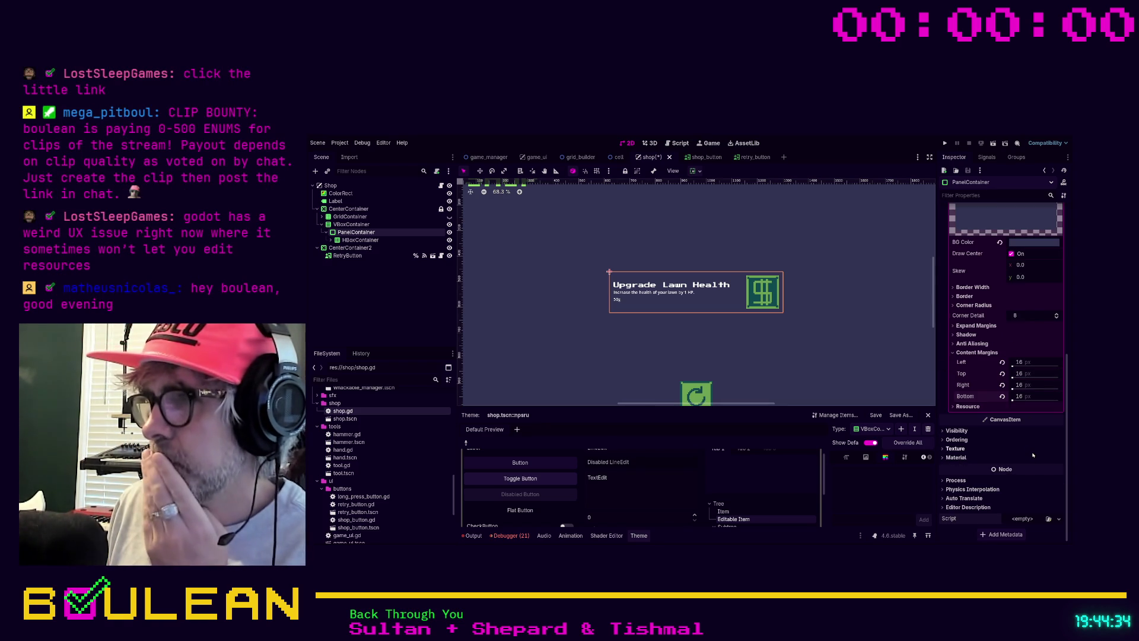
scroll(1032, 461, up, 2)
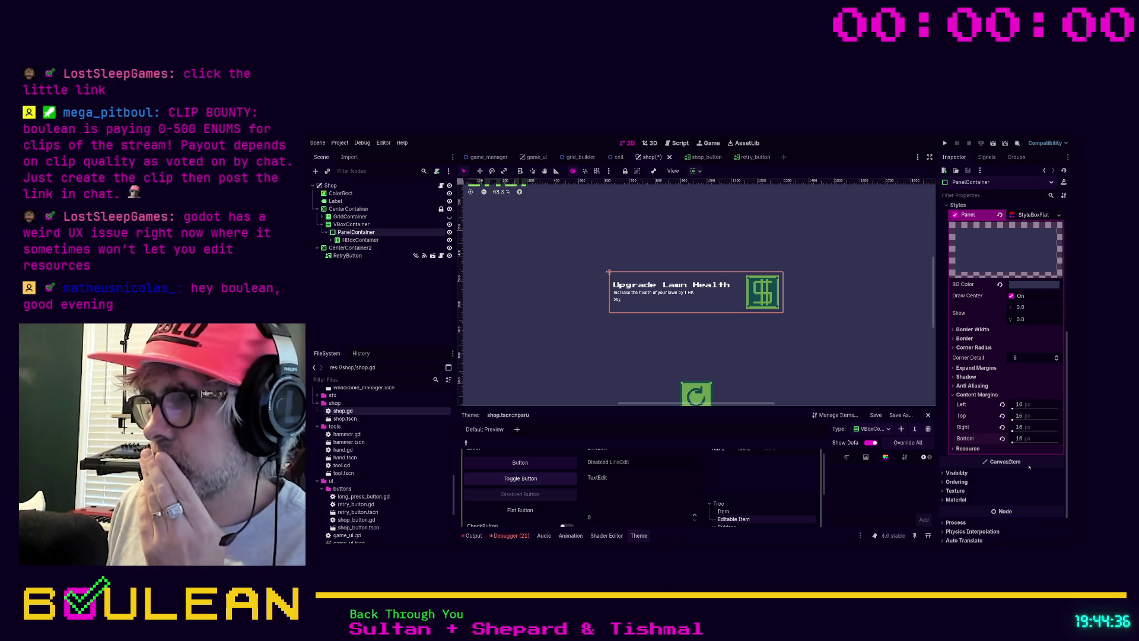
scroll(1030, 467, up, 2)
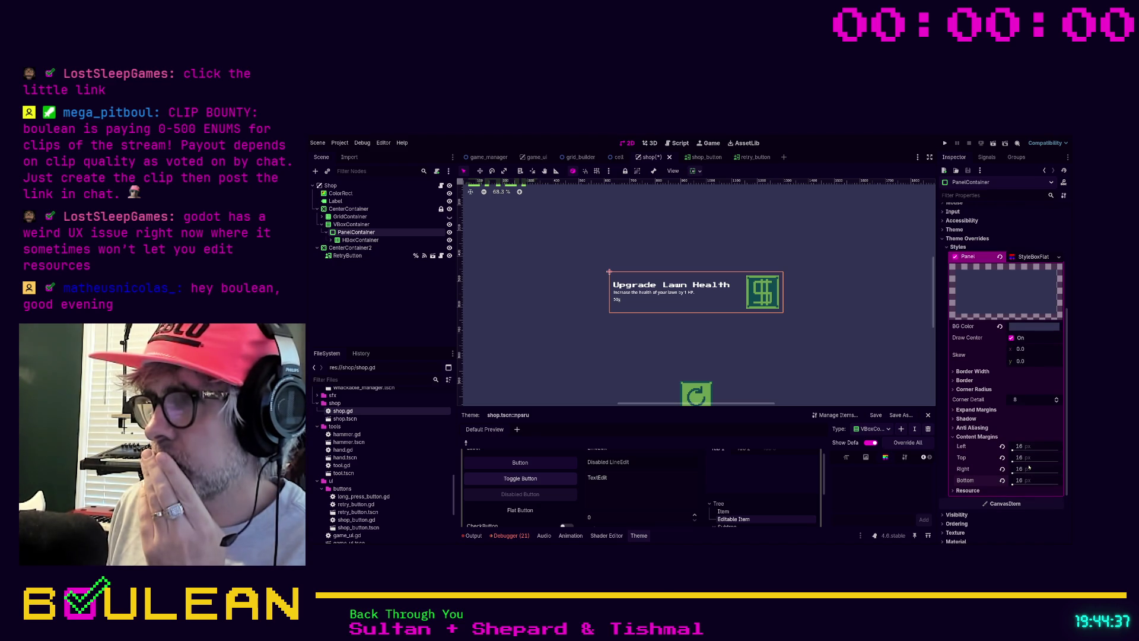
click(973, 370)
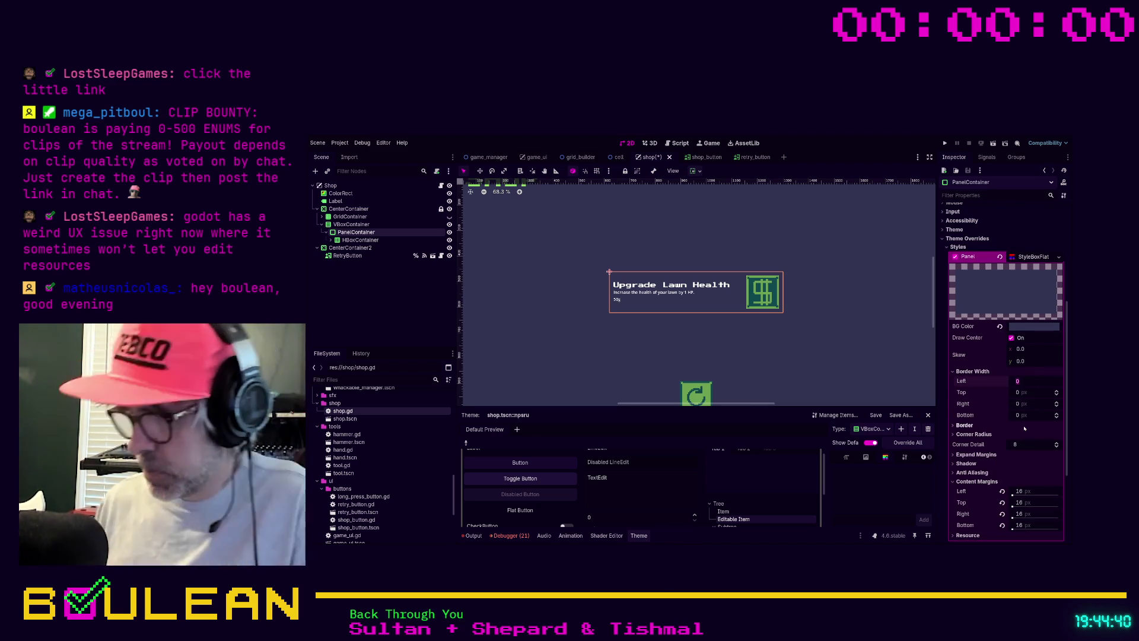
- Give the panel style an 8 px border on every side, coloured light green
key(Tab)
text(8)
key(Tab)
text(8)
key(Tab)
text(8)
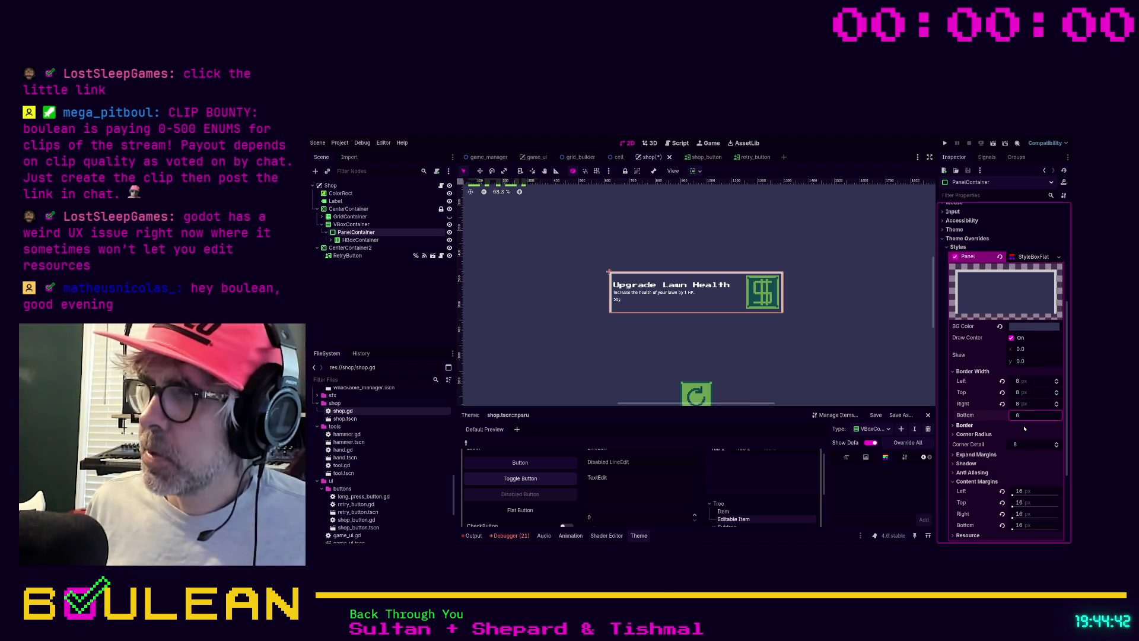
click(969, 426)
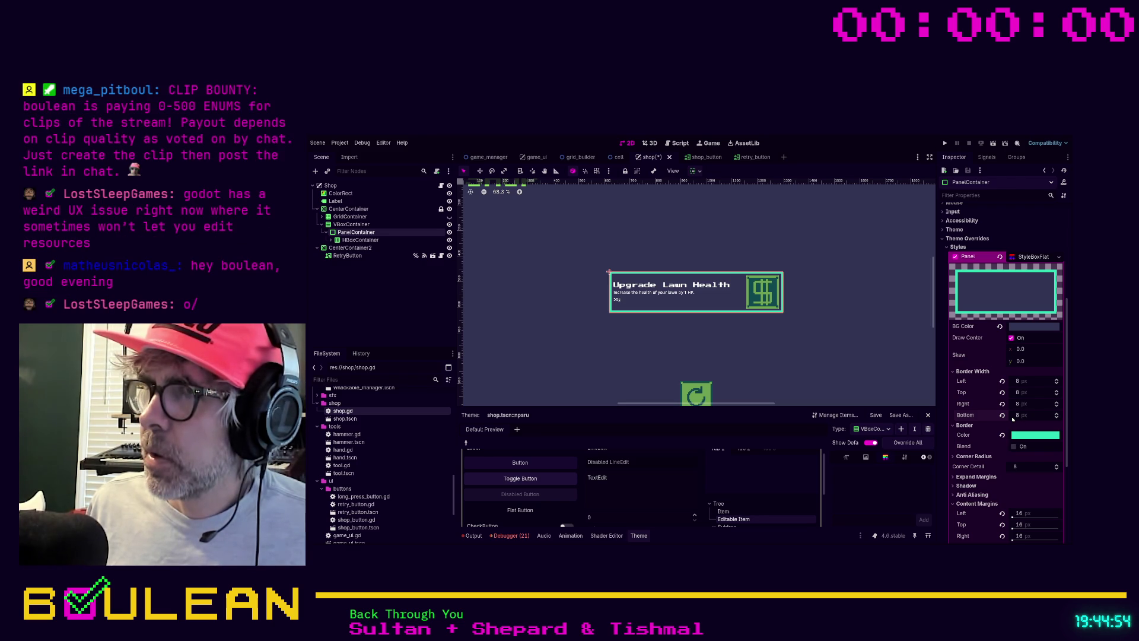
key(ctrl+shift+z)
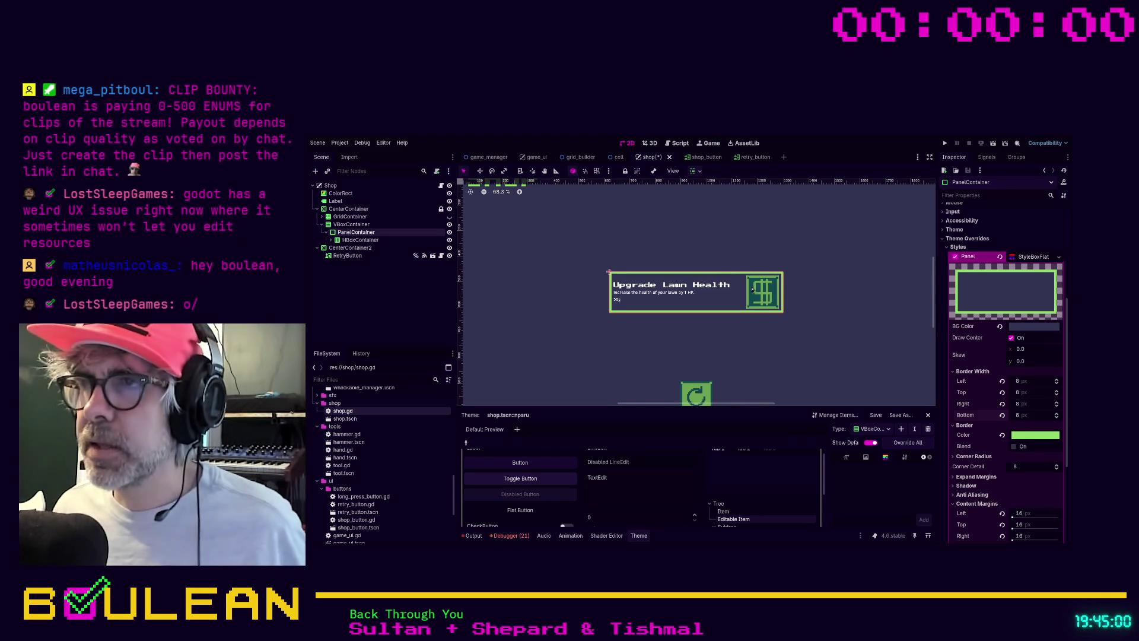
- Hide the dark blue background ColorRect, then show it again to compare
scroll(777, 291, up, 2)
scroll(788, 292, up, 8)
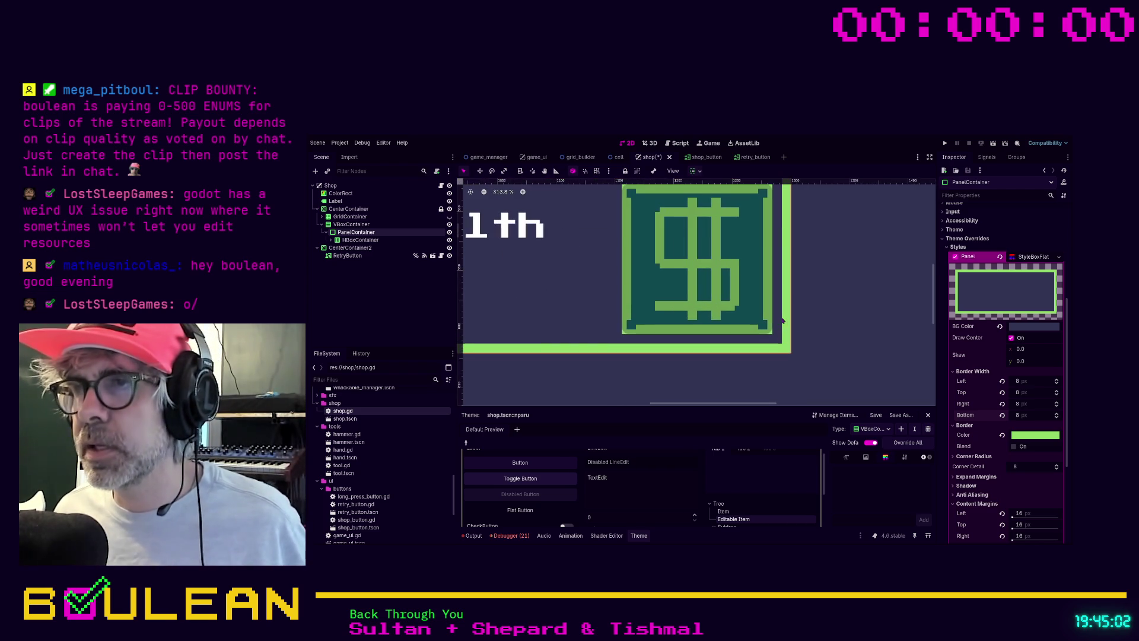
scroll(747, 299, down, 5)
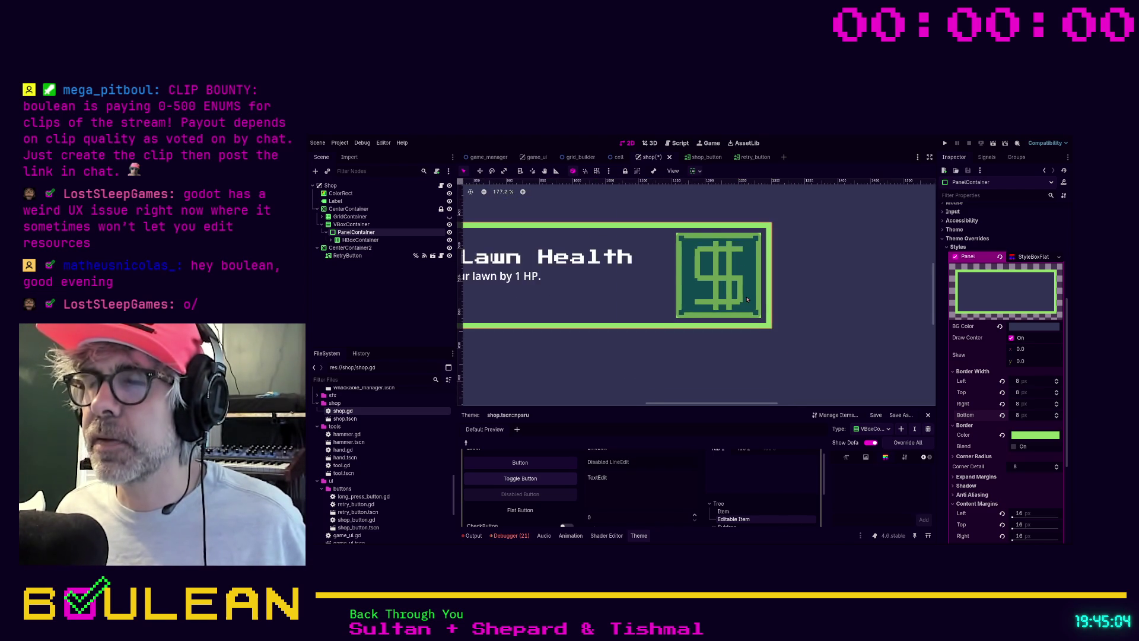
scroll(748, 299, down, 2)
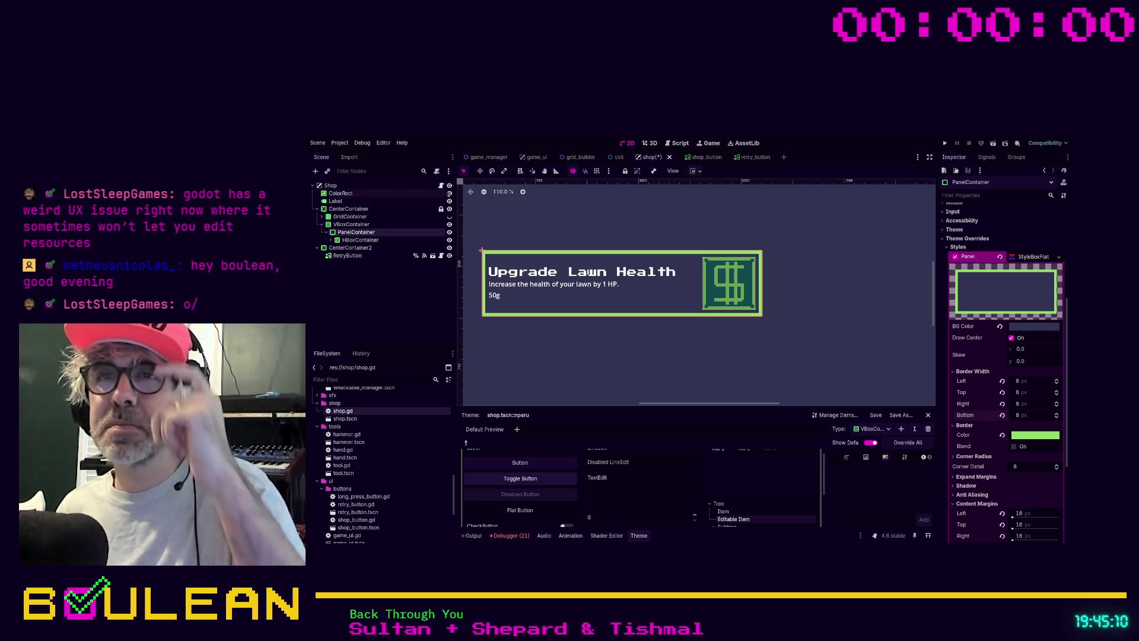
click(450, 193)
click(450, 194)
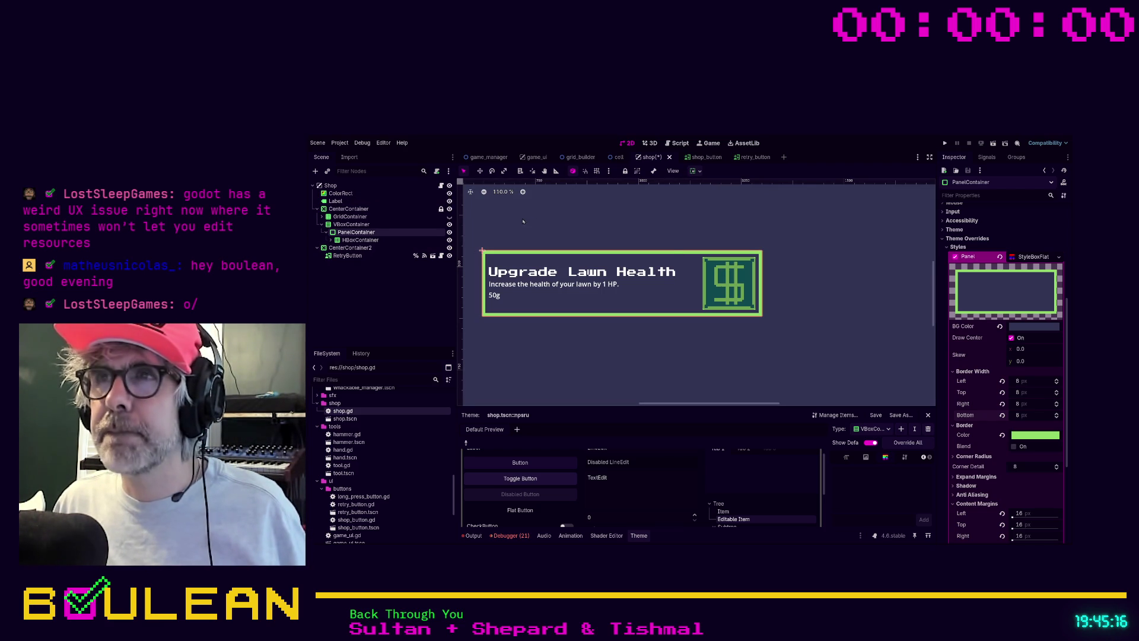
- Inspect the shop button scene's hold progress bar, then save the shop scene
click(698, 157)
click(357, 193)
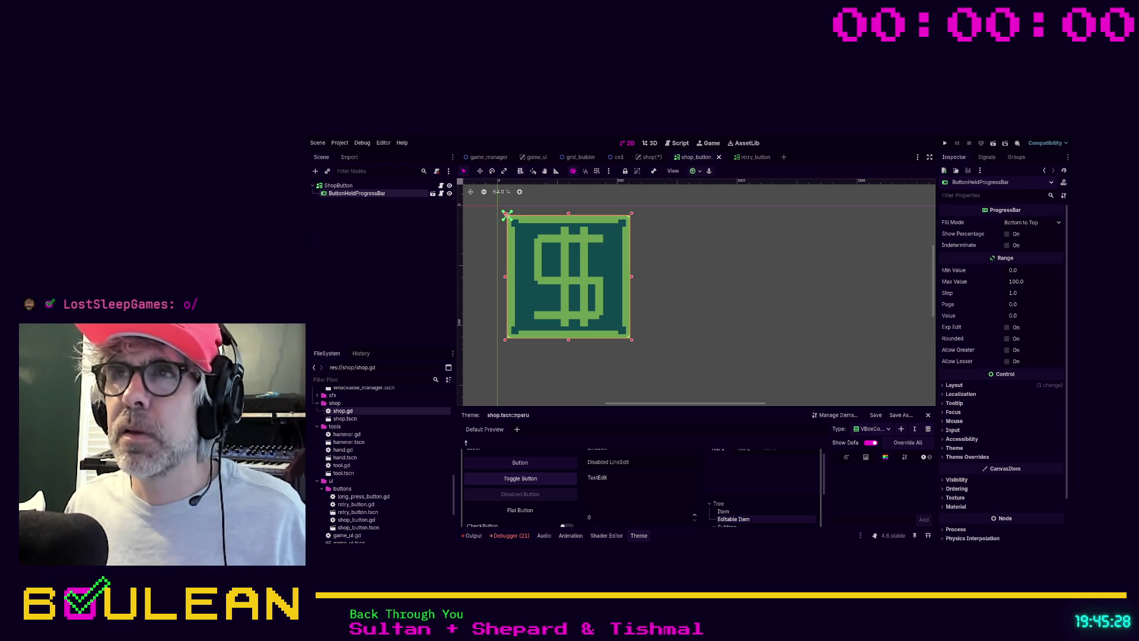
click(648, 157)
key(ctrl+s)
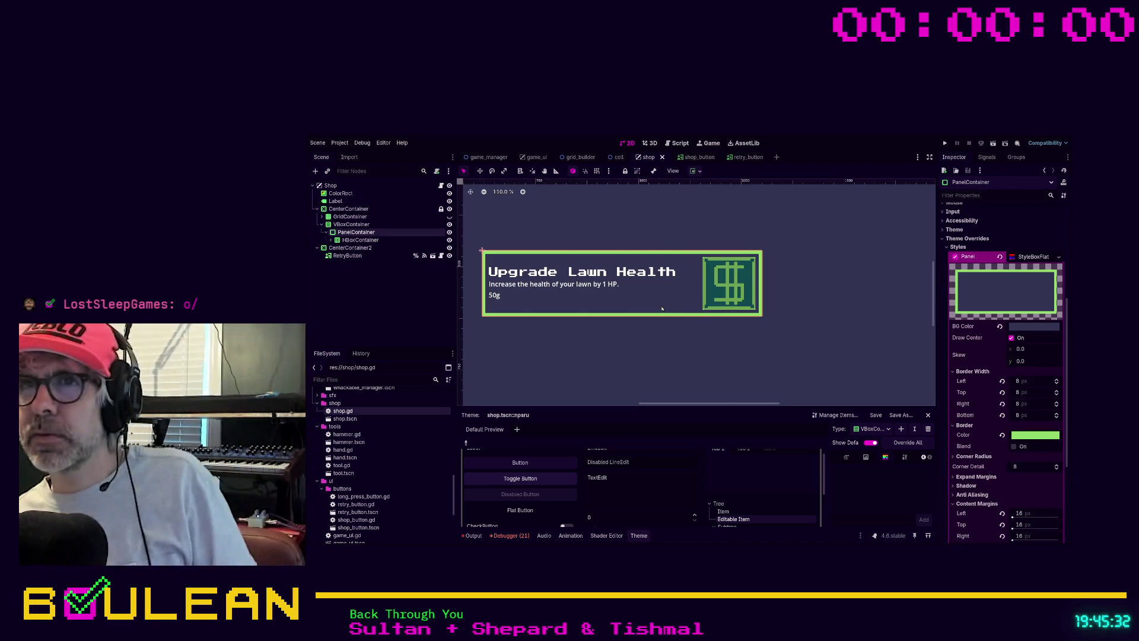
scroll(662, 308, down, 1)
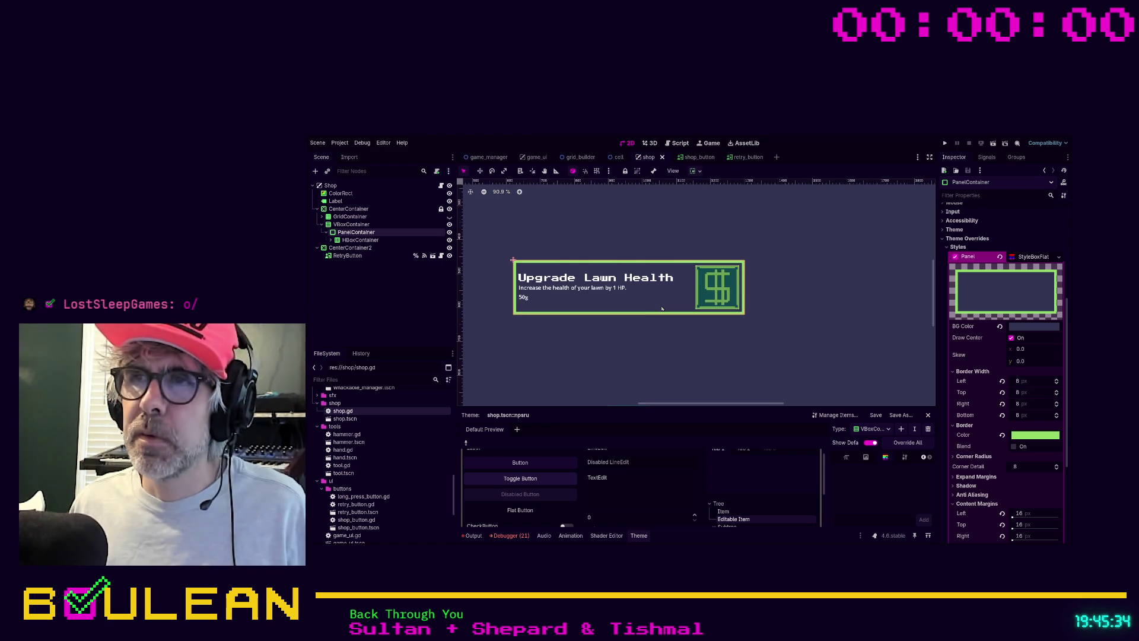
scroll(662, 308, down, 8)
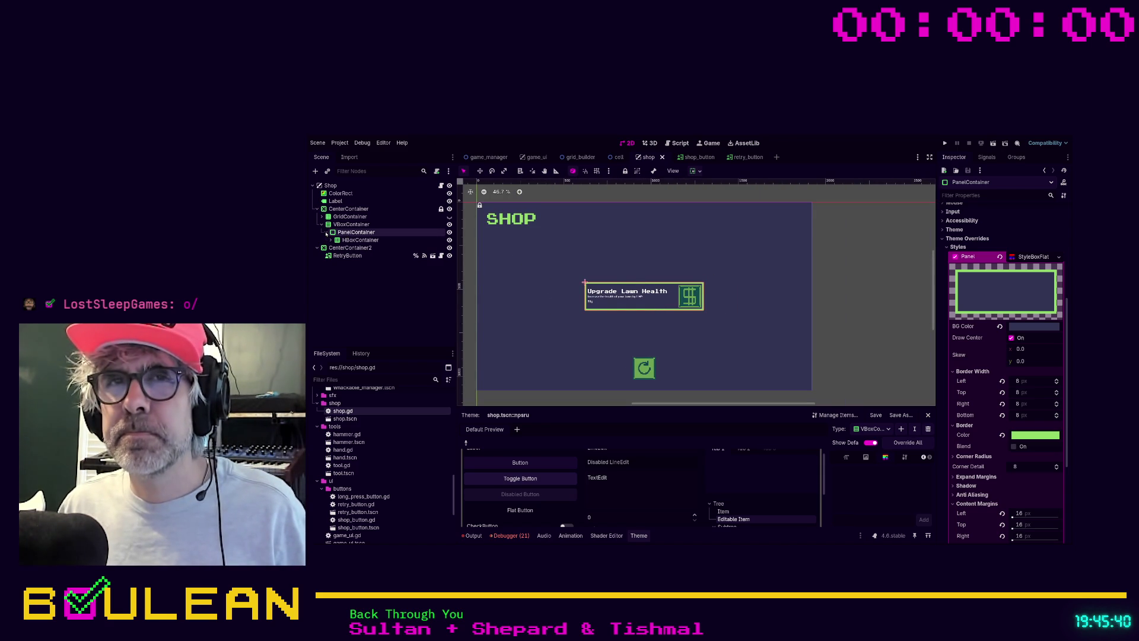
click(326, 232)
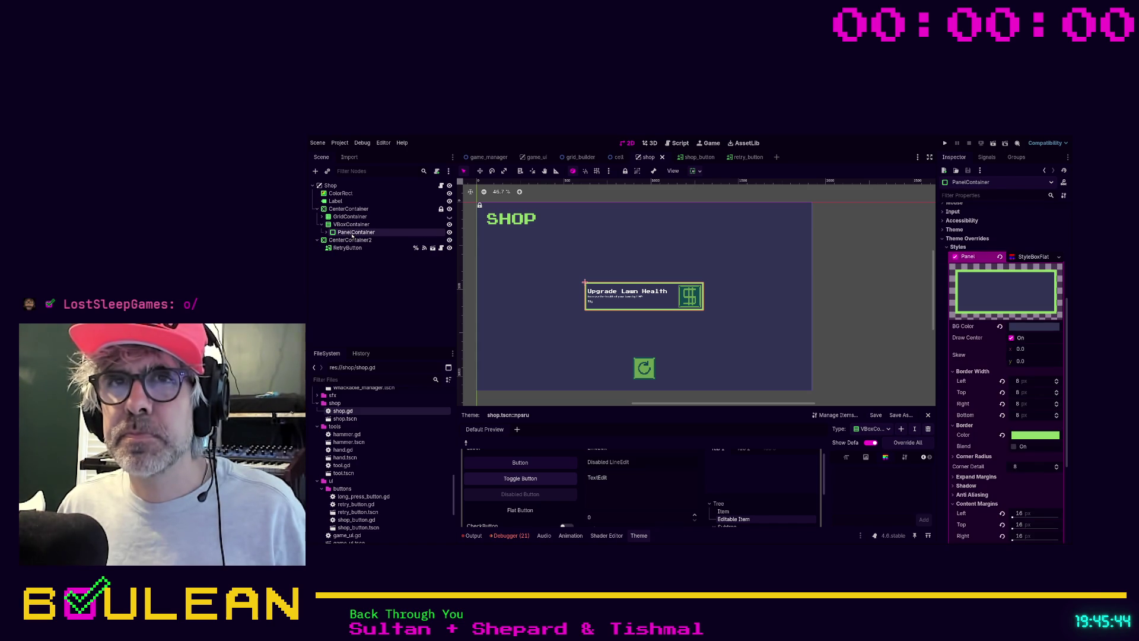
- Duplicate the Upgrade Lawn Health panel and give the VBoxContainer a separation override of 64
key(ctrl+d)
key(ctrl+d)
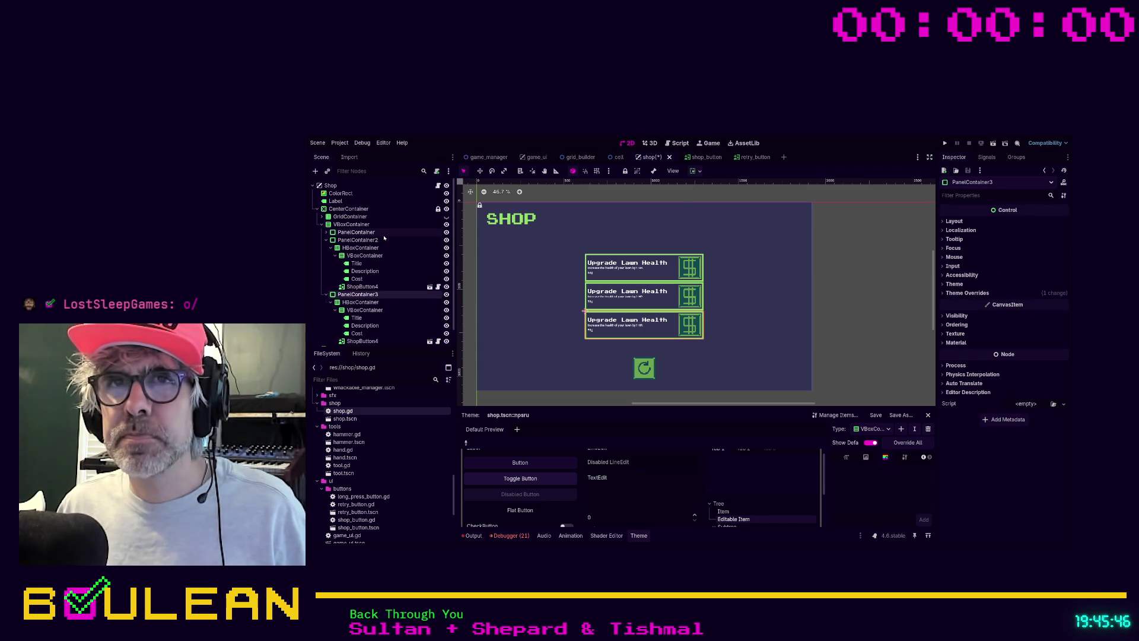
click(362, 225)
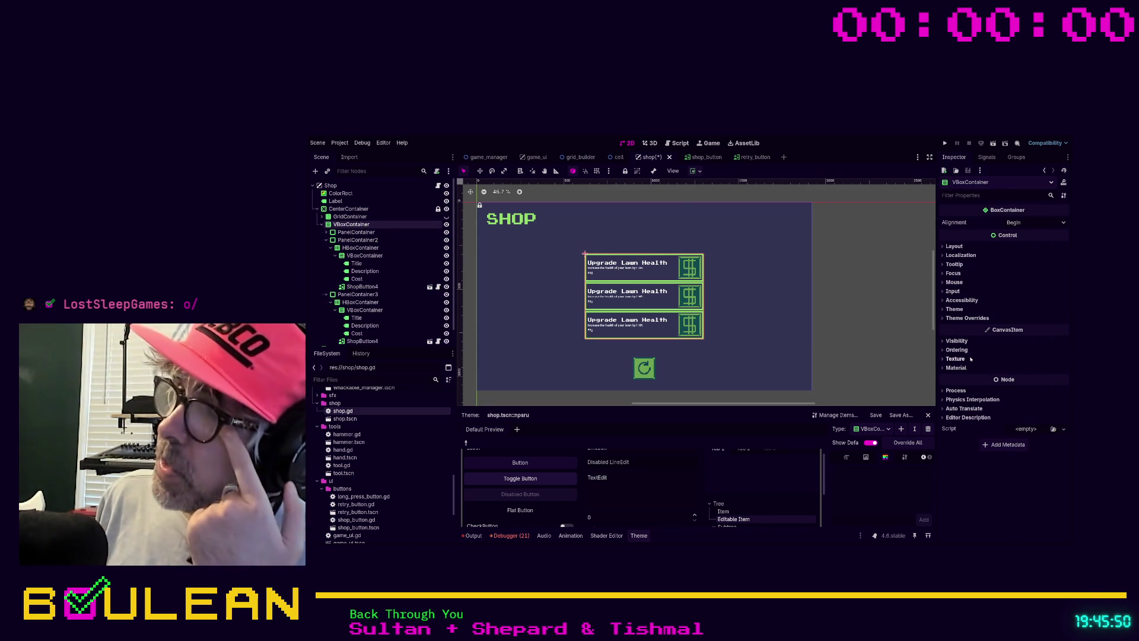
click(965, 321)
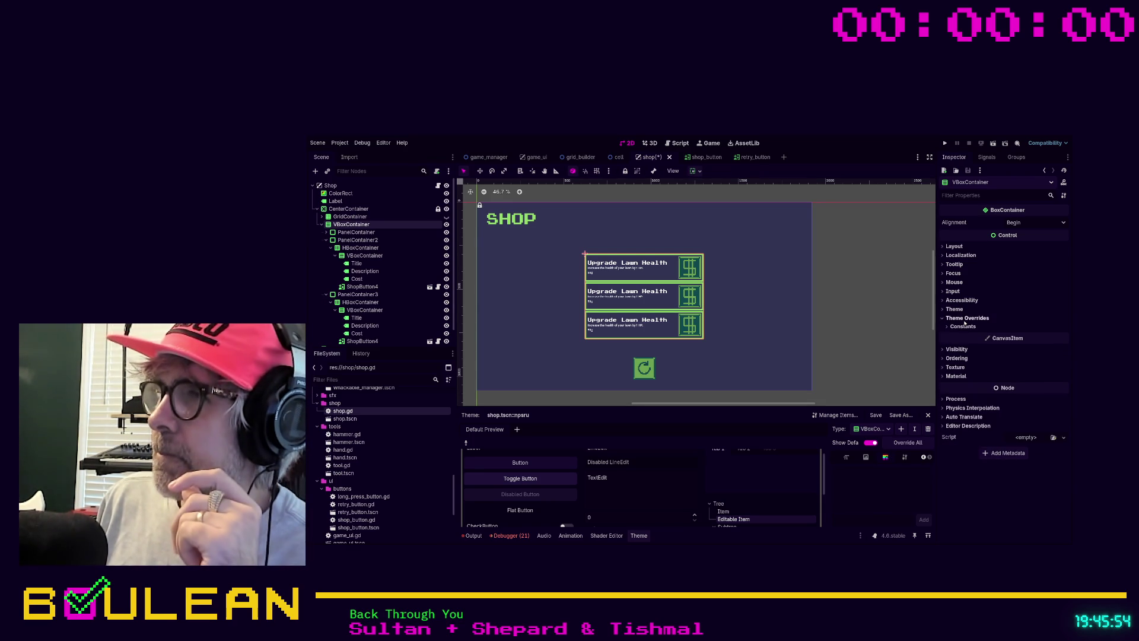
click(963, 327)
click(956, 336)
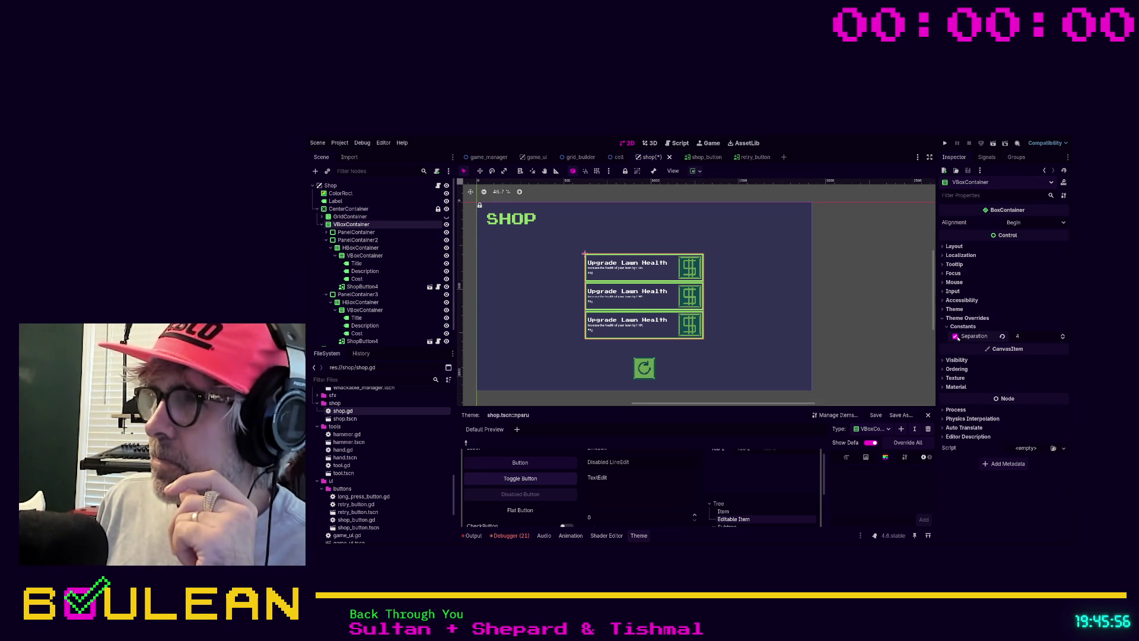
text(4)
key(Return)
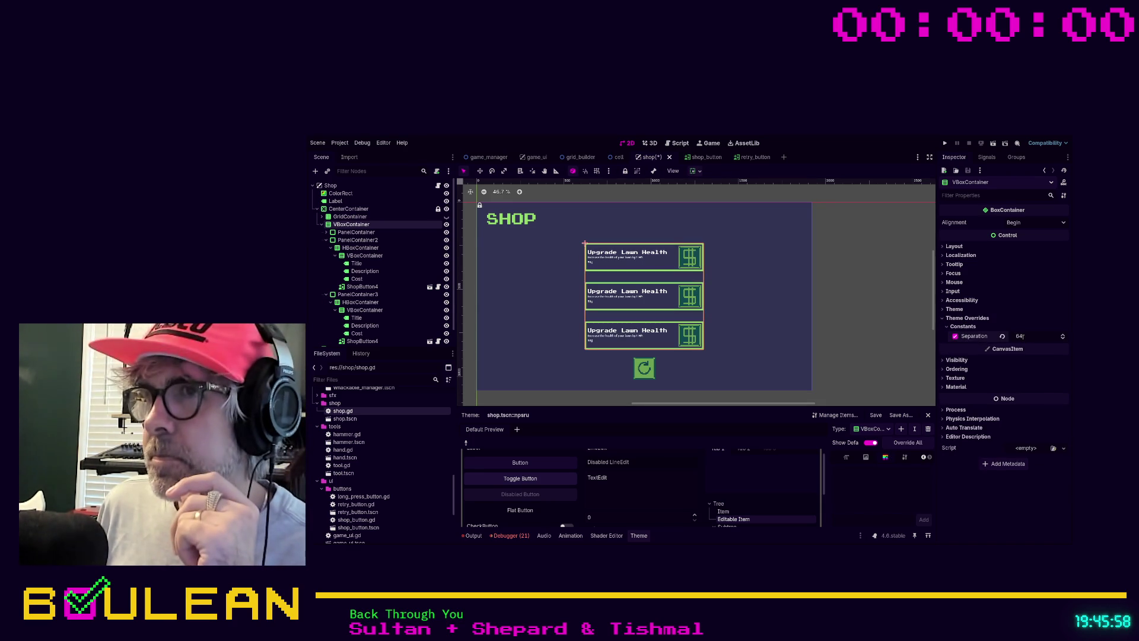
- Reduce the VBoxContainer separation from 64 to 32, then settle on 16
click(765, 324)
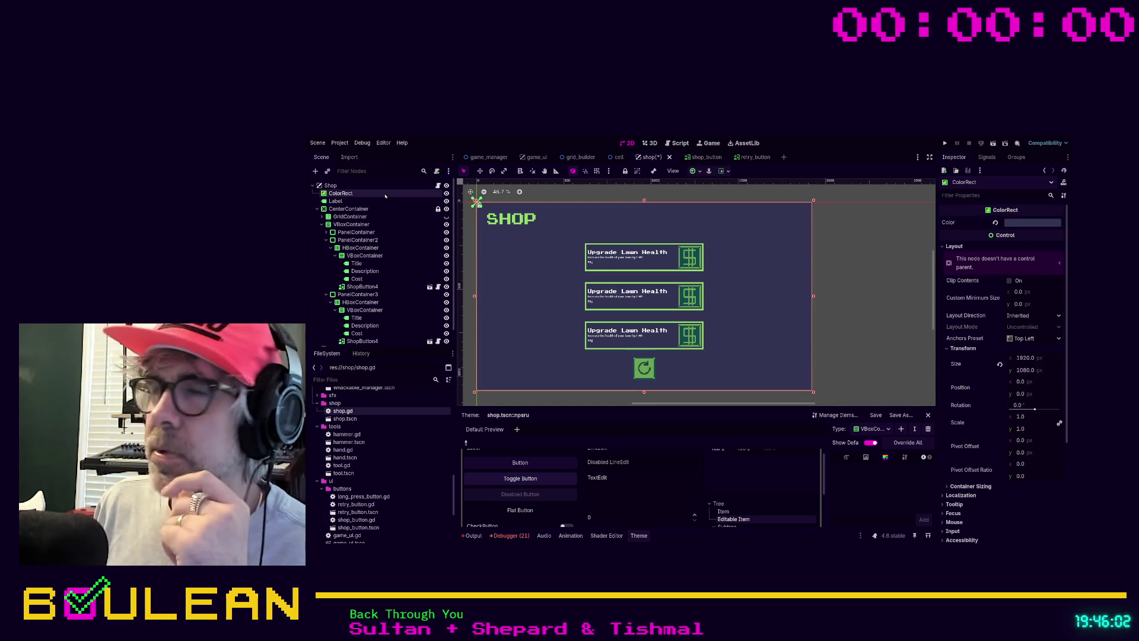
click(377, 255)
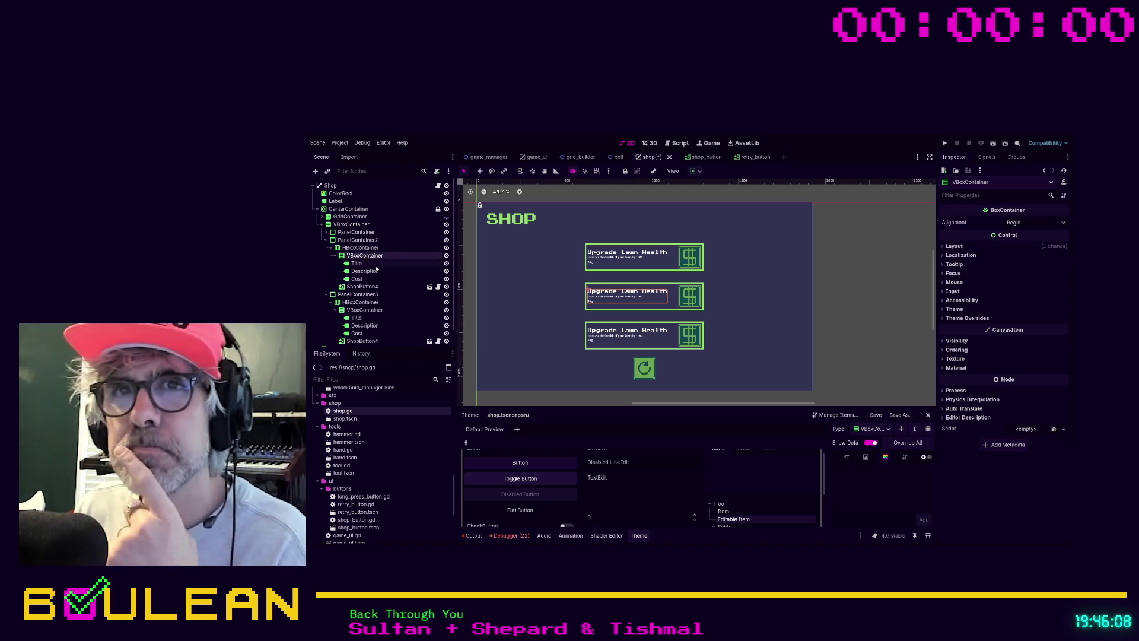
click(351, 224)
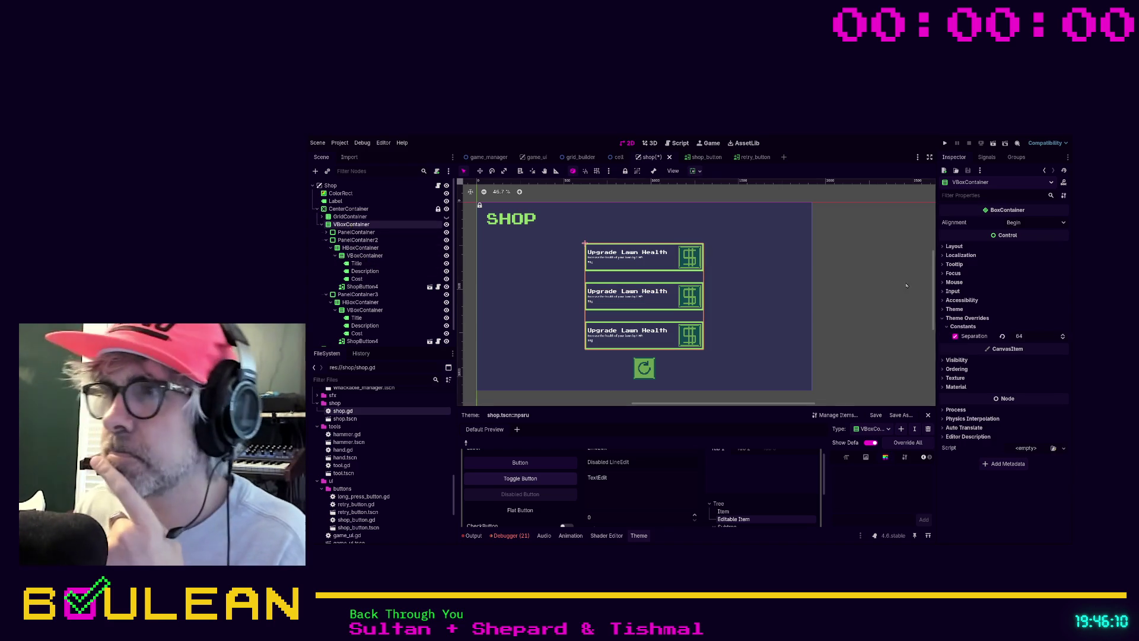
click(1016, 340)
text(32)
key(Return)
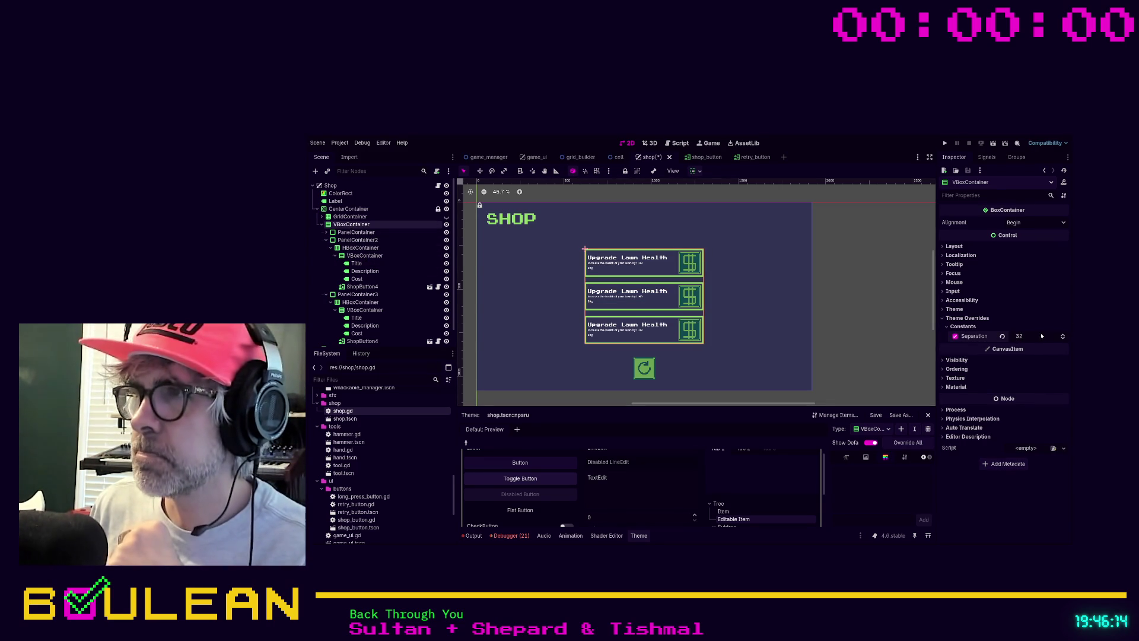
click(1041, 336)
text(16)
key(Return)
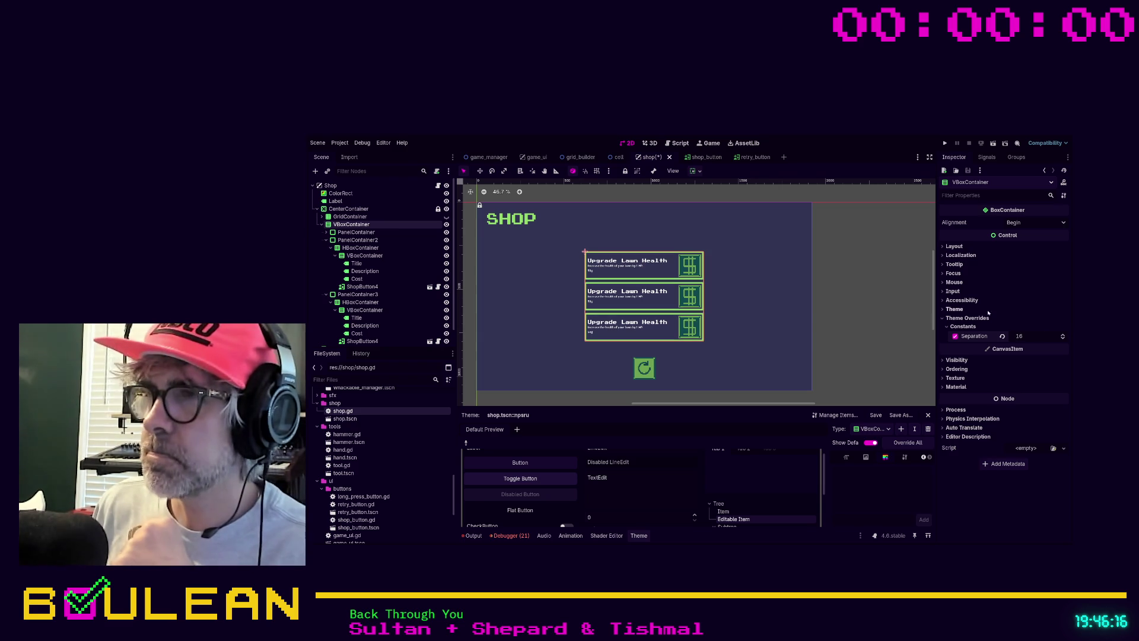
click(889, 340)
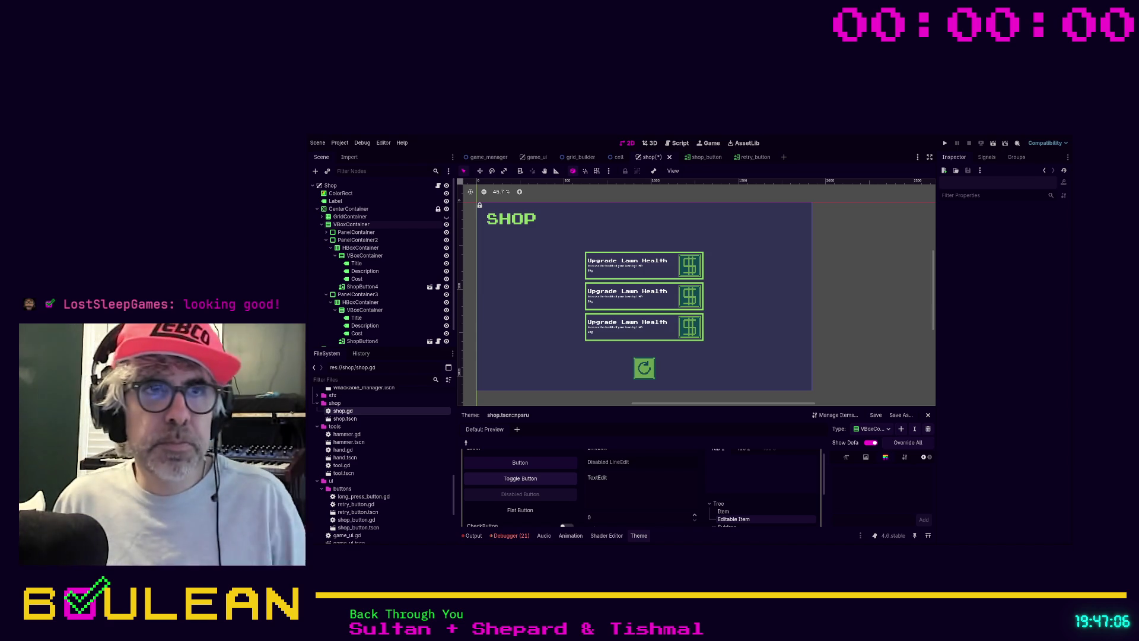
click(742, 371)
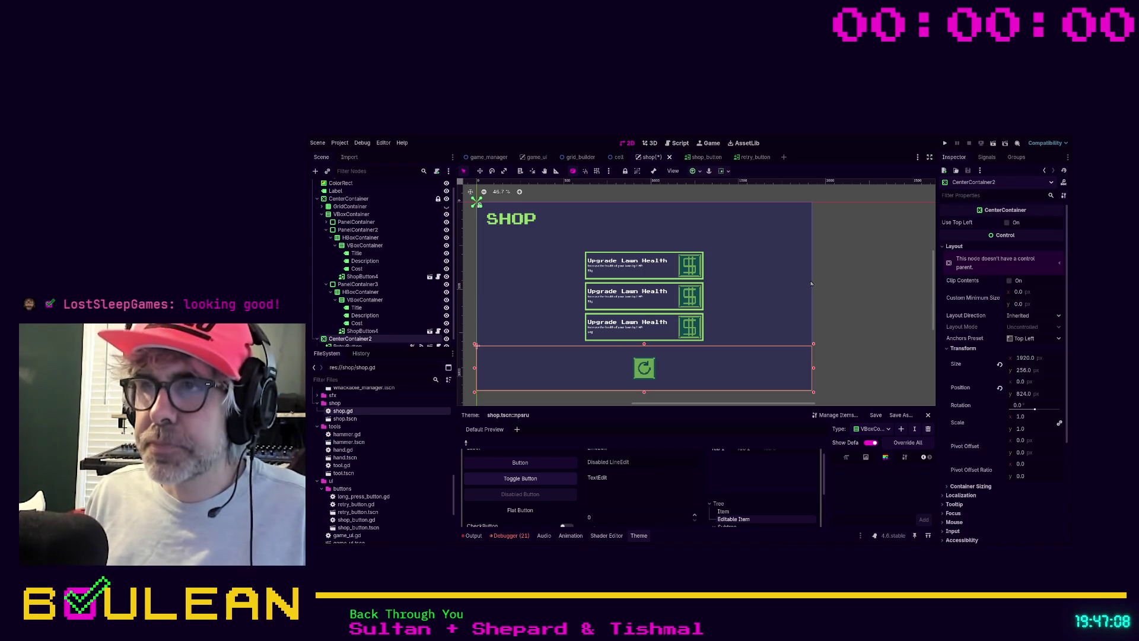
click(860, 283)
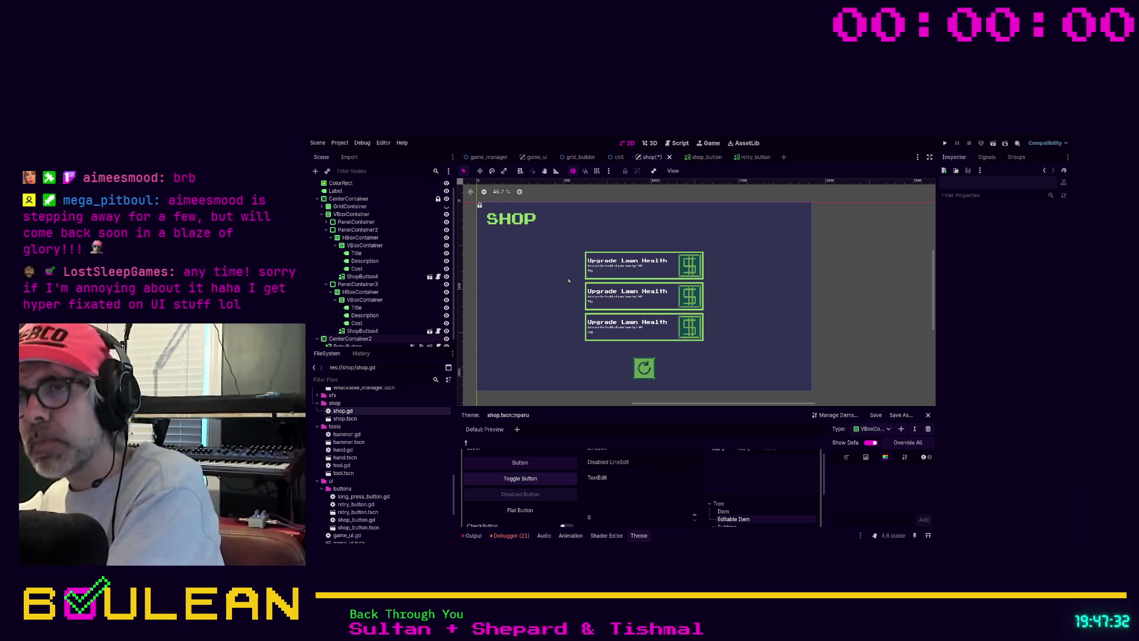
click(357, 222)
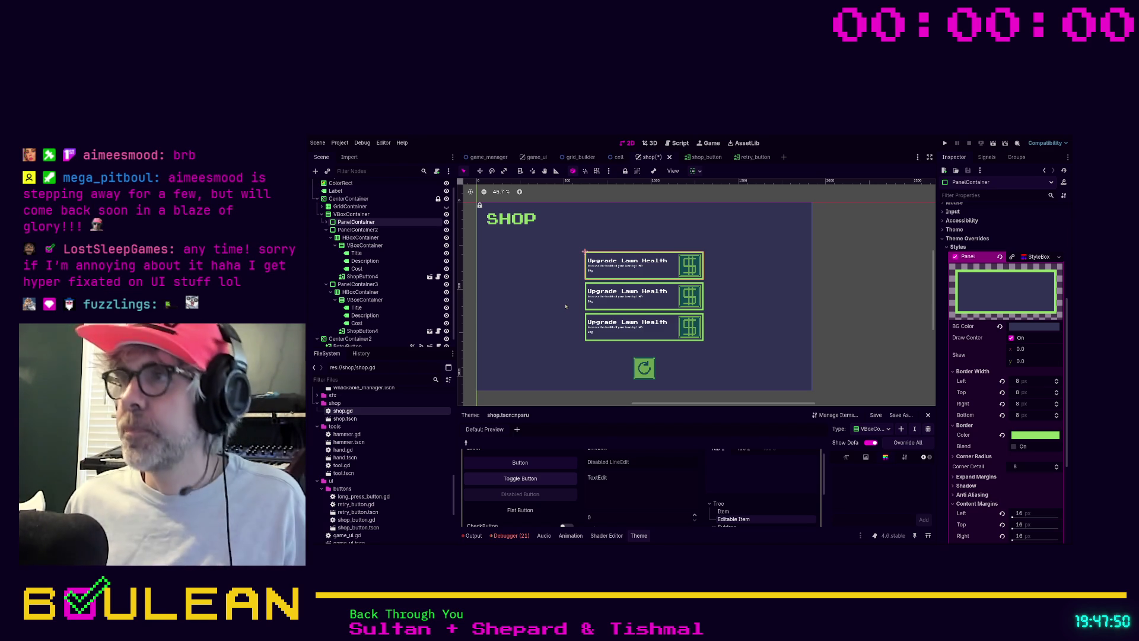
click(684, 301)
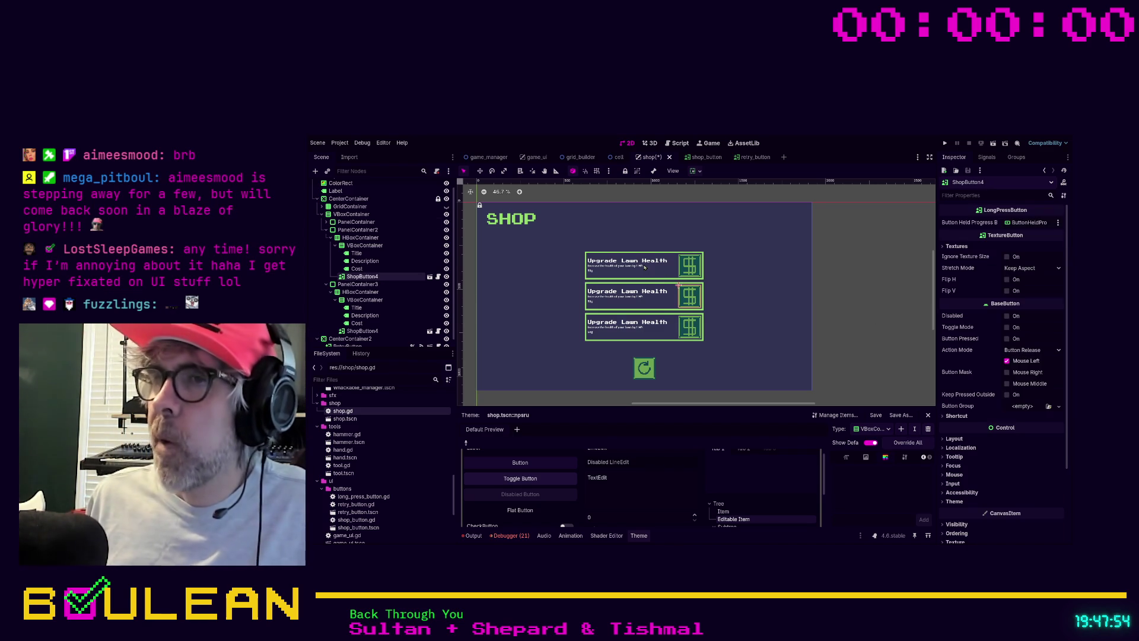
- Select the third upgrade panel and open its Panel style override settings
scroll(738, 308, up, 1)
scroll(738, 308, up, 5)
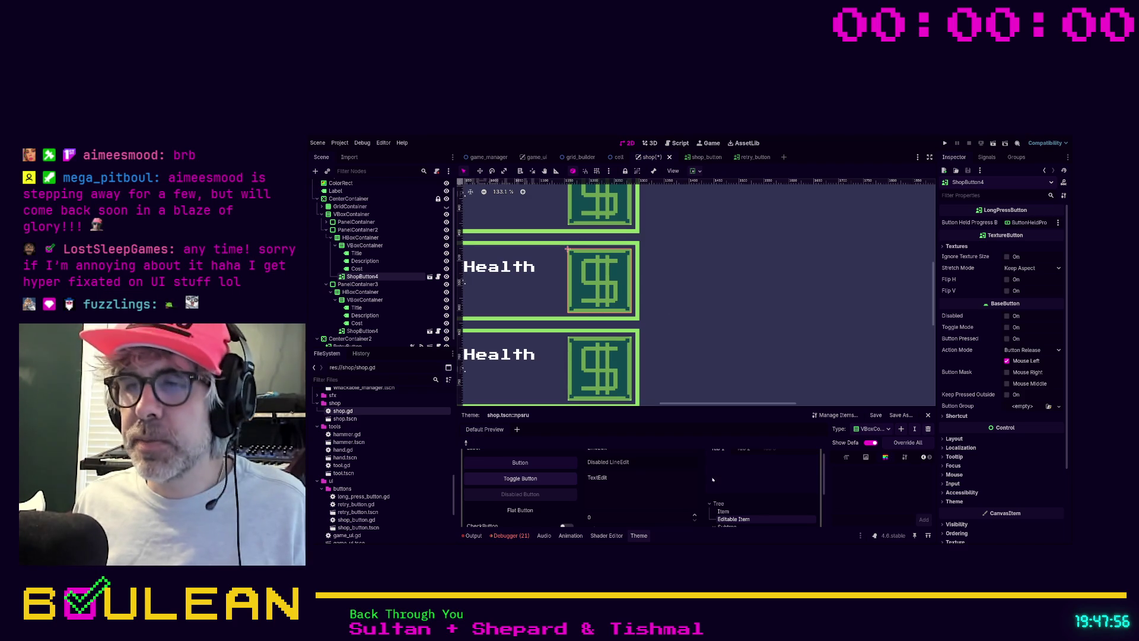
scroll(740, 332, down, 3)
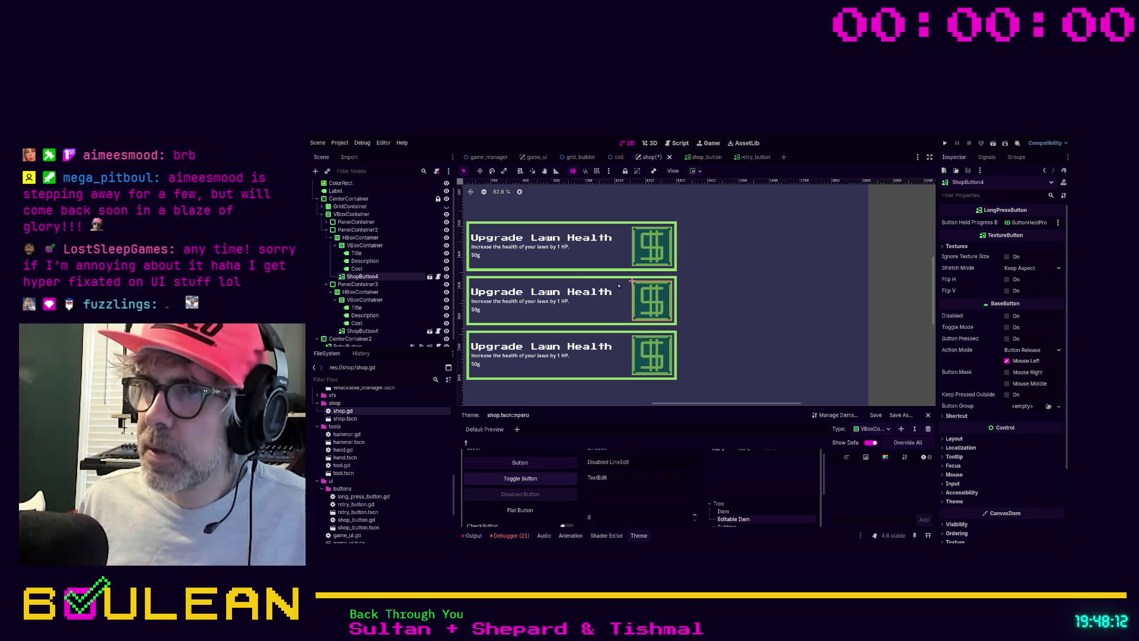
click(583, 332)
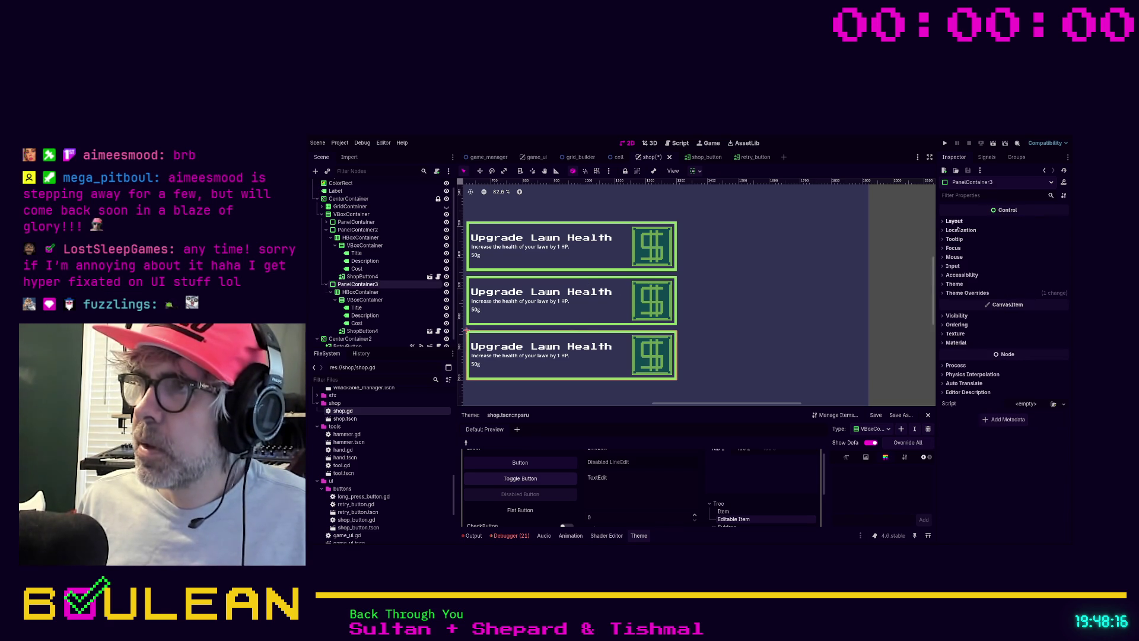
click(955, 285)
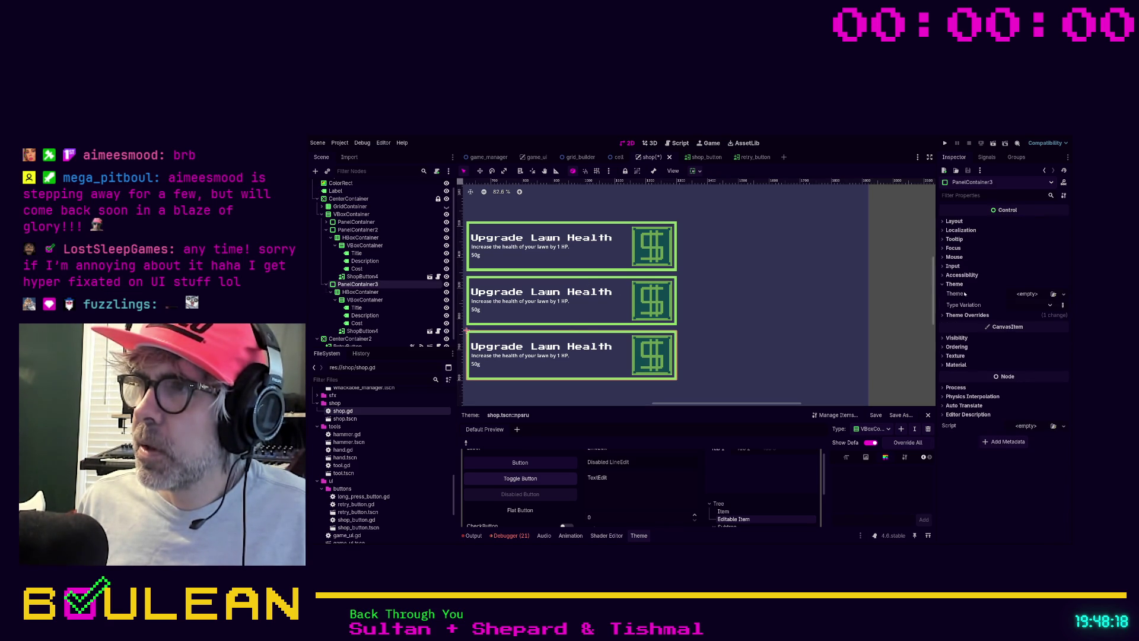
click(966, 315)
click(959, 323)
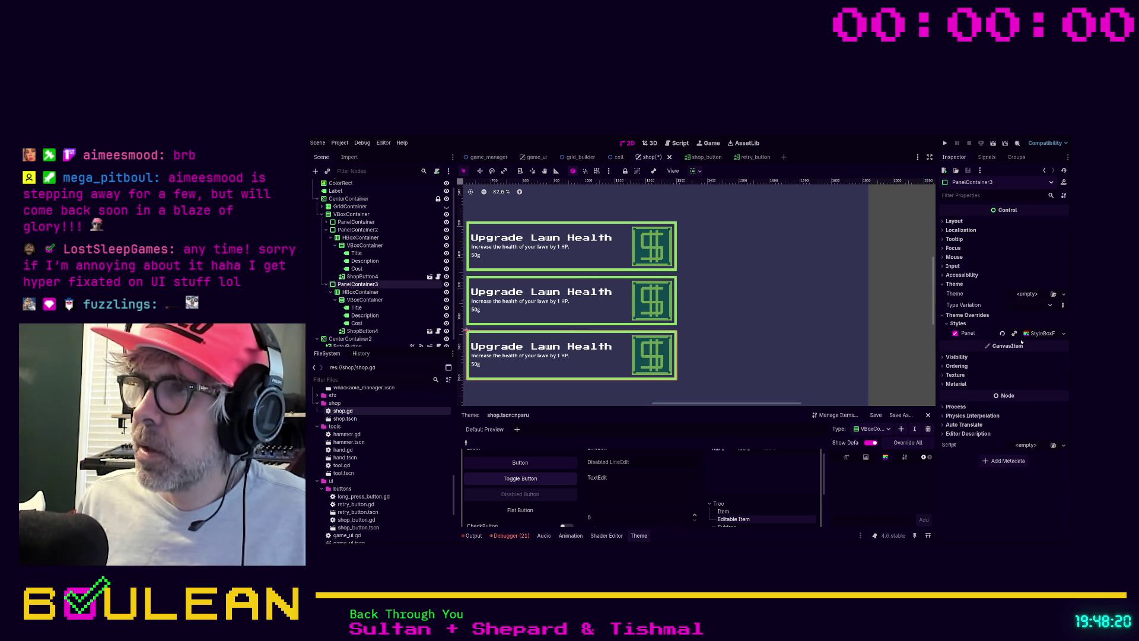
click(1040, 333)
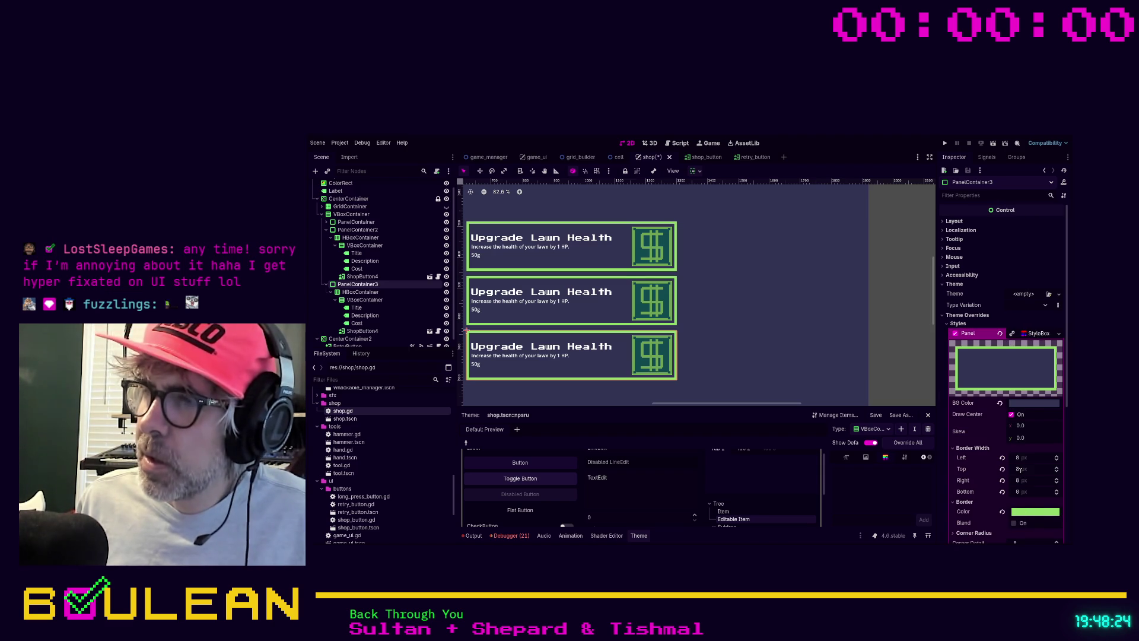
- Select the dollar-sign ShopButton in the Health panel and open its shop button scene
scroll(738, 306, up, 7)
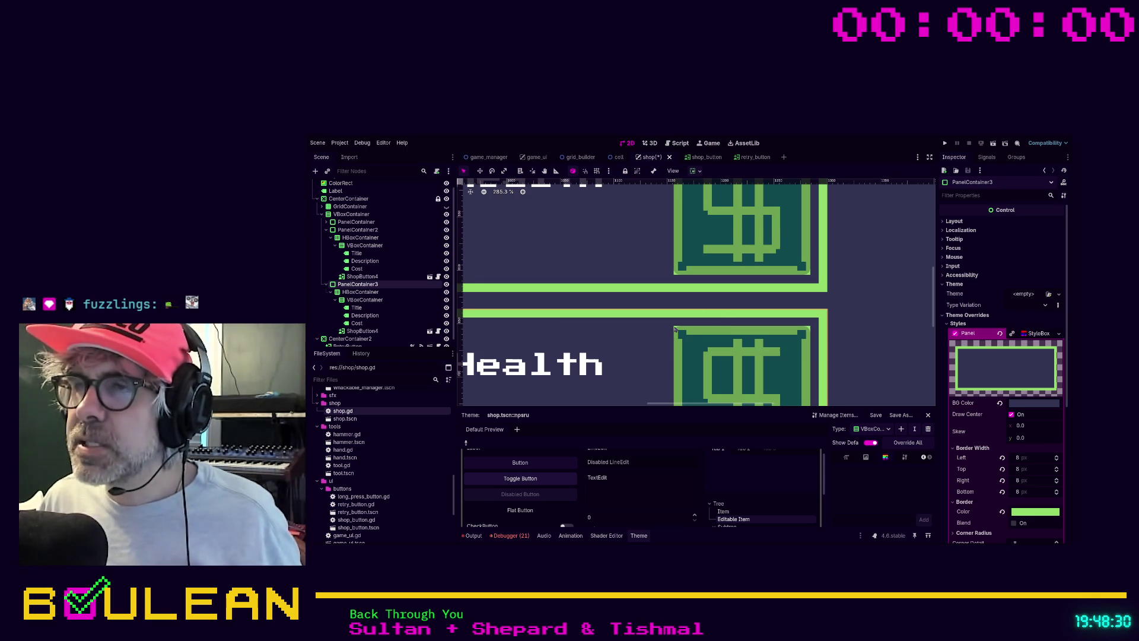
scroll(728, 354, down, 3)
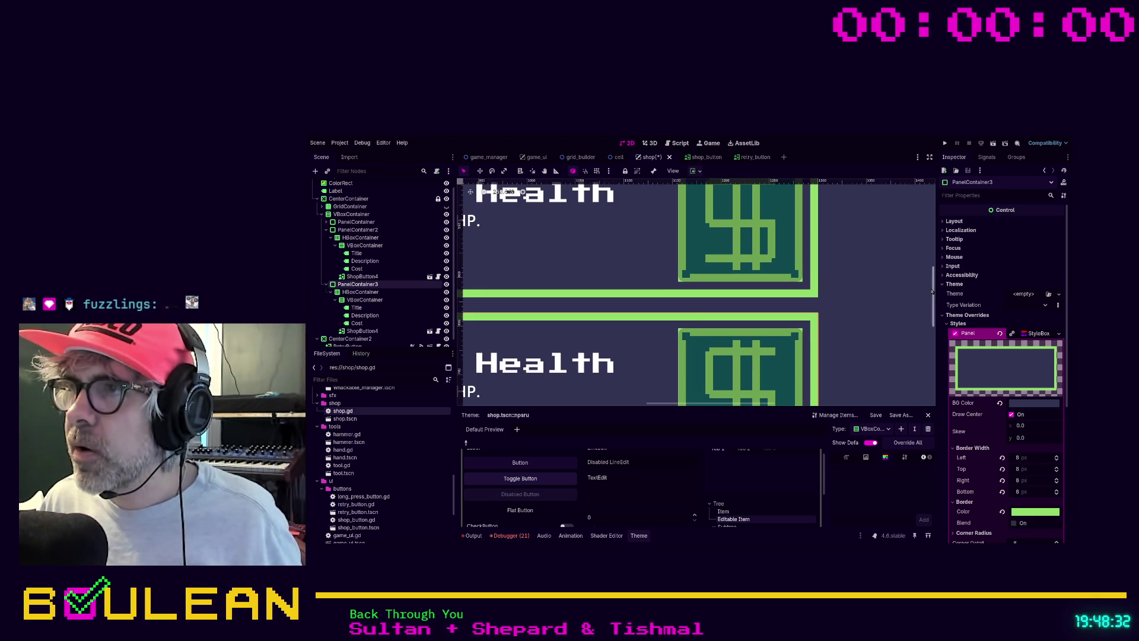
scroll(933, 303, down, 1)
scroll(933, 300, up, 3)
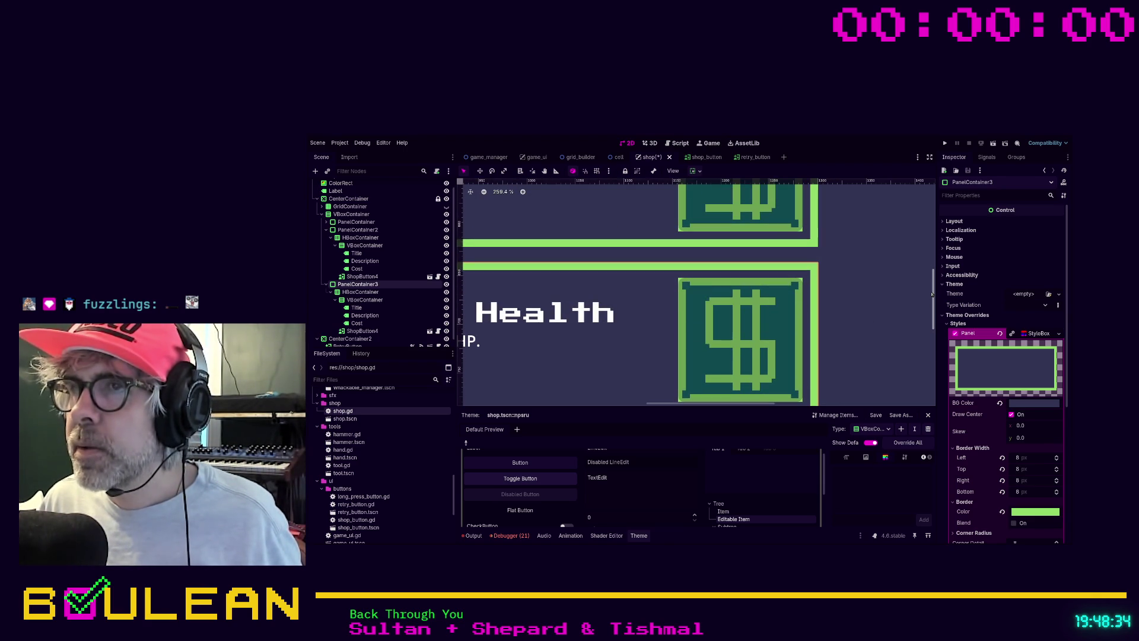
scroll(932, 294, down, 1)
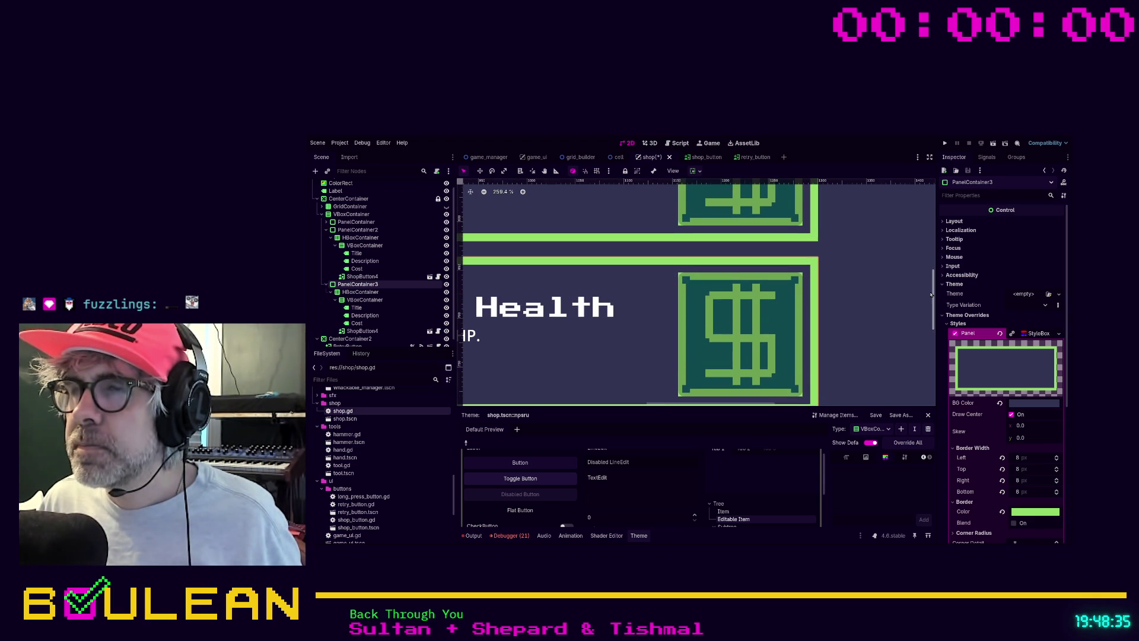
click(757, 301)
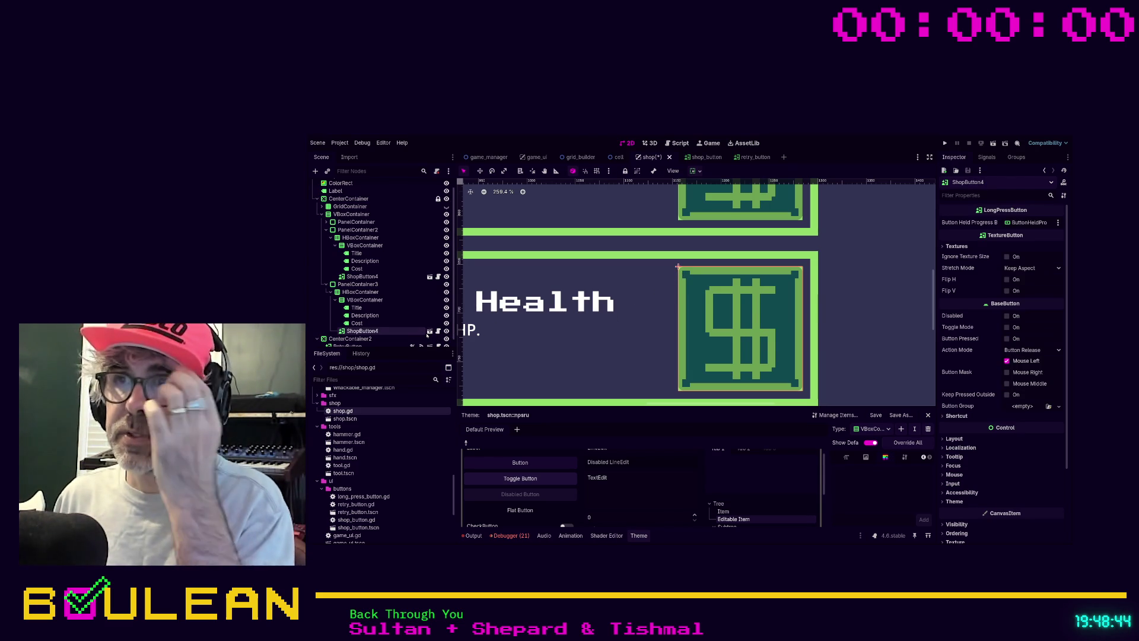
click(429, 331)
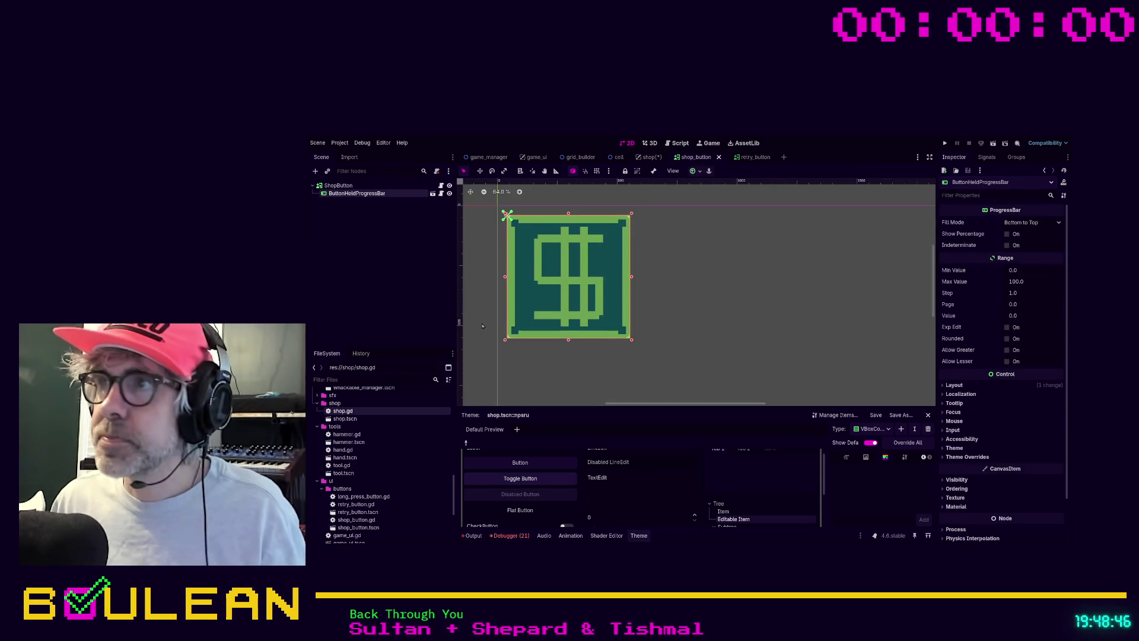
- Toggle the ButtonHeldProgressBar's visibility to compare, and inspect its layout properties
click(450, 194)
click(450, 194)
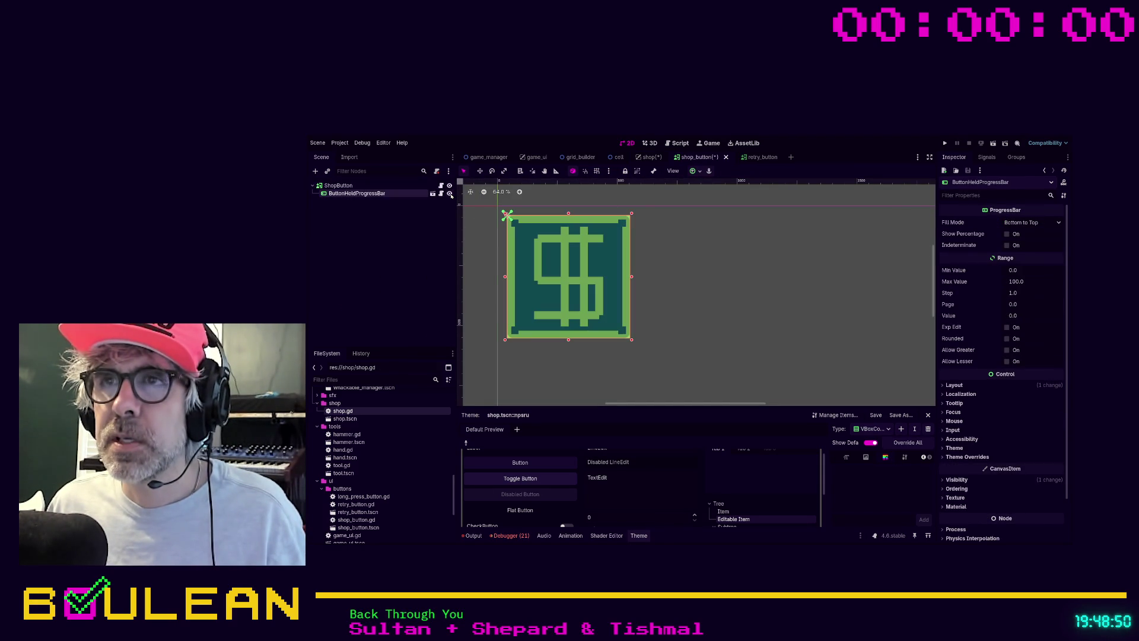
click(451, 194)
click(450, 194)
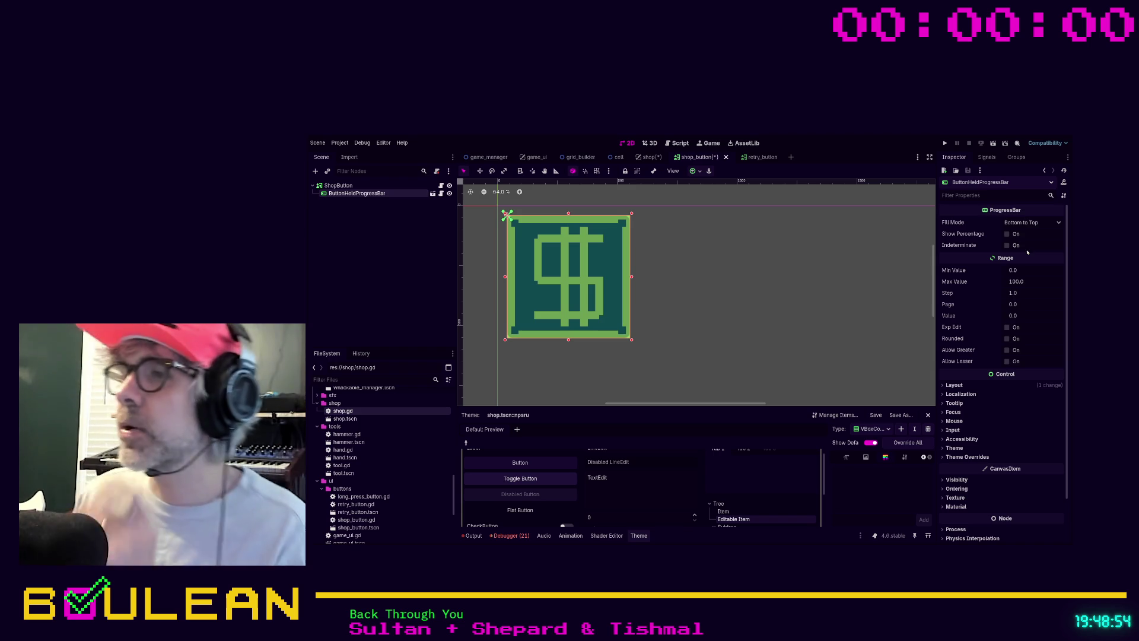
click(963, 385)
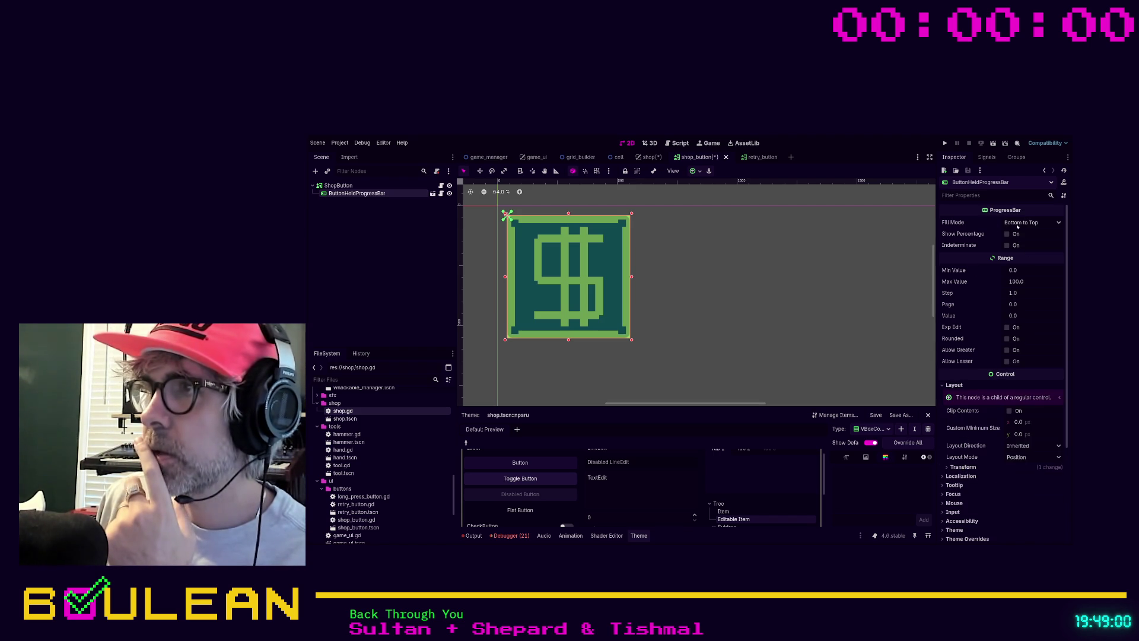
scroll(1002, 380, down, 4)
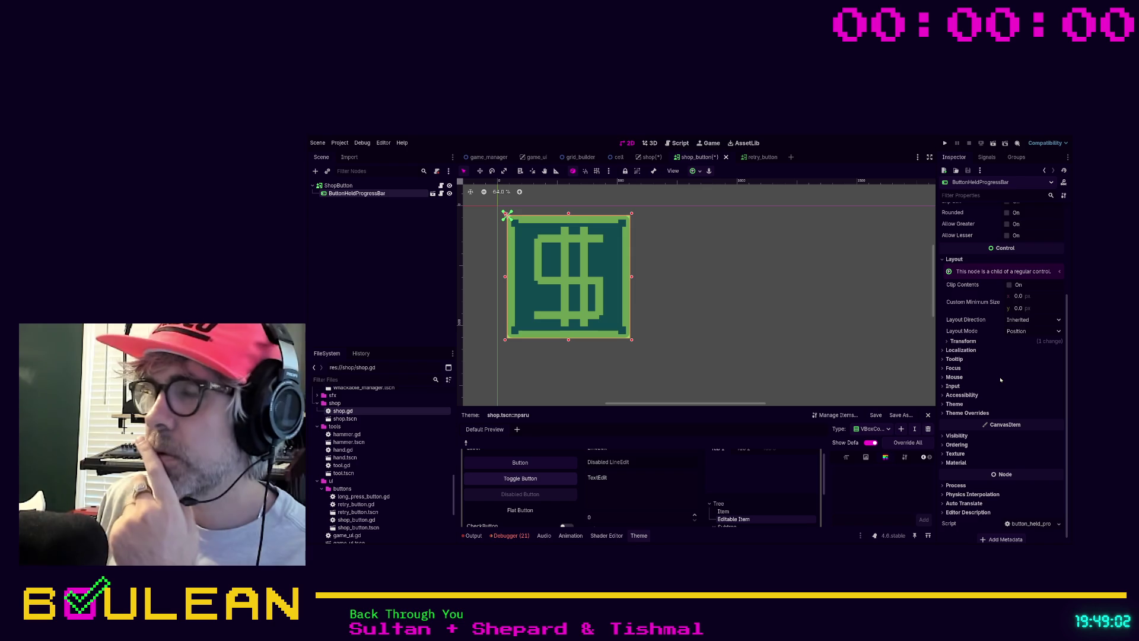
scroll(1001, 380, up, 4)
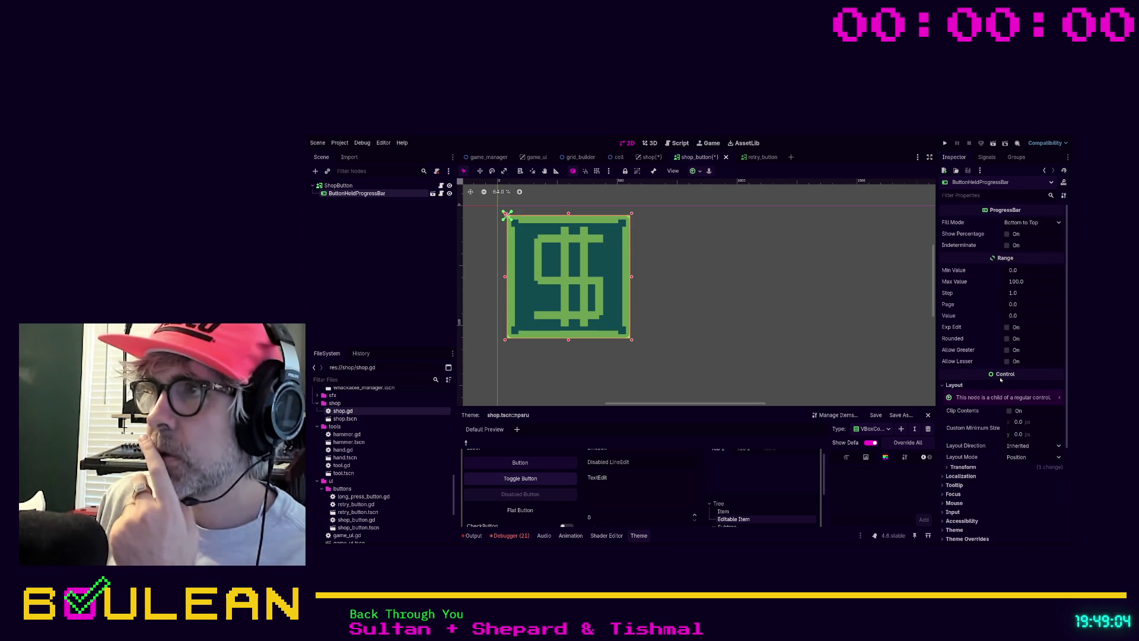
- Preview the progress bar's value at 50, then revert it to 0
click(1014, 315)
text(50)
key(Return)
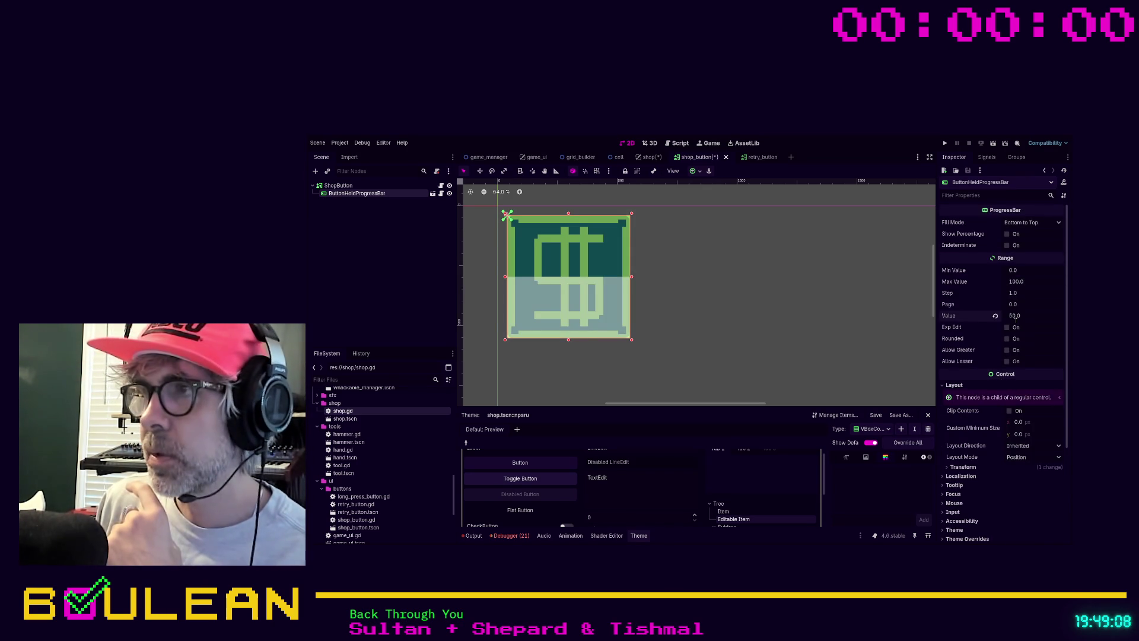
click(1015, 315)
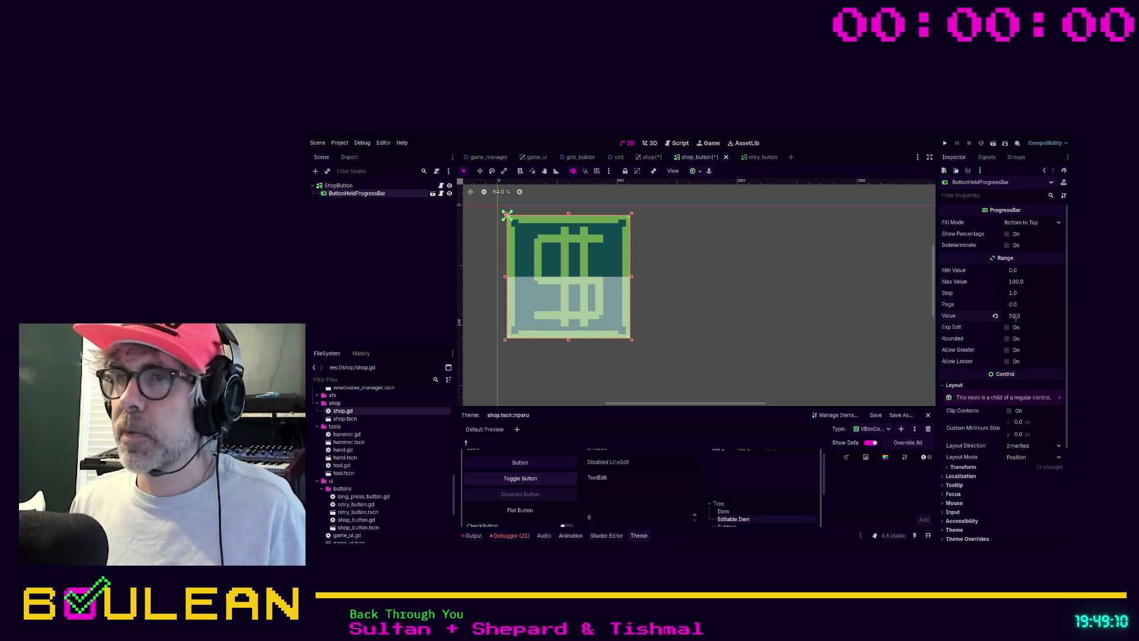
key(BackSpace)
text(1)
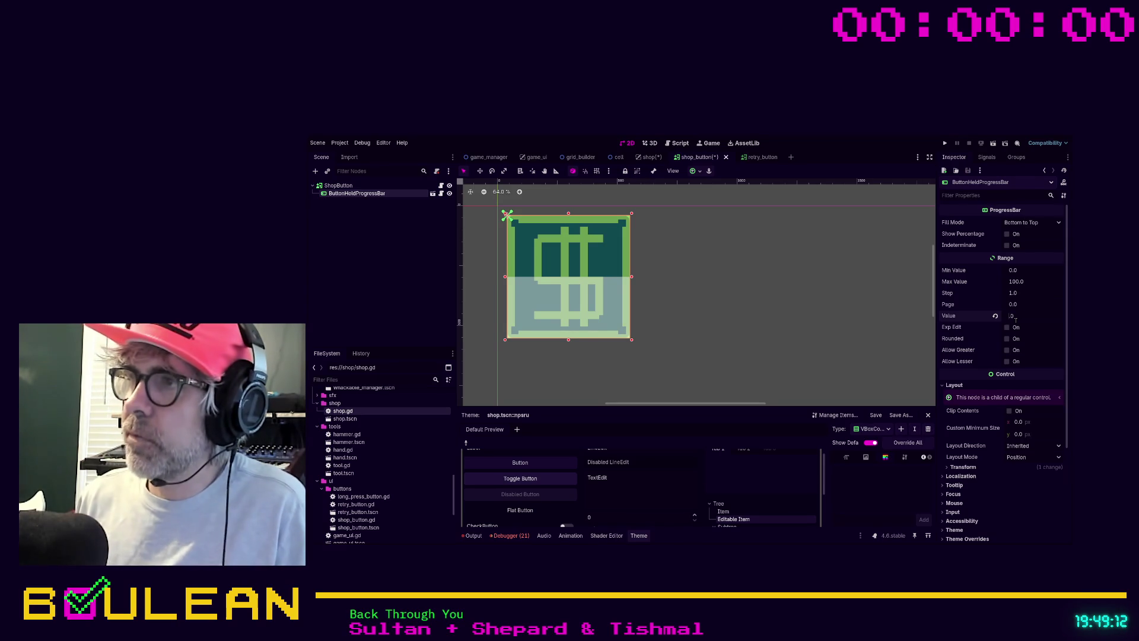
click(996, 316)
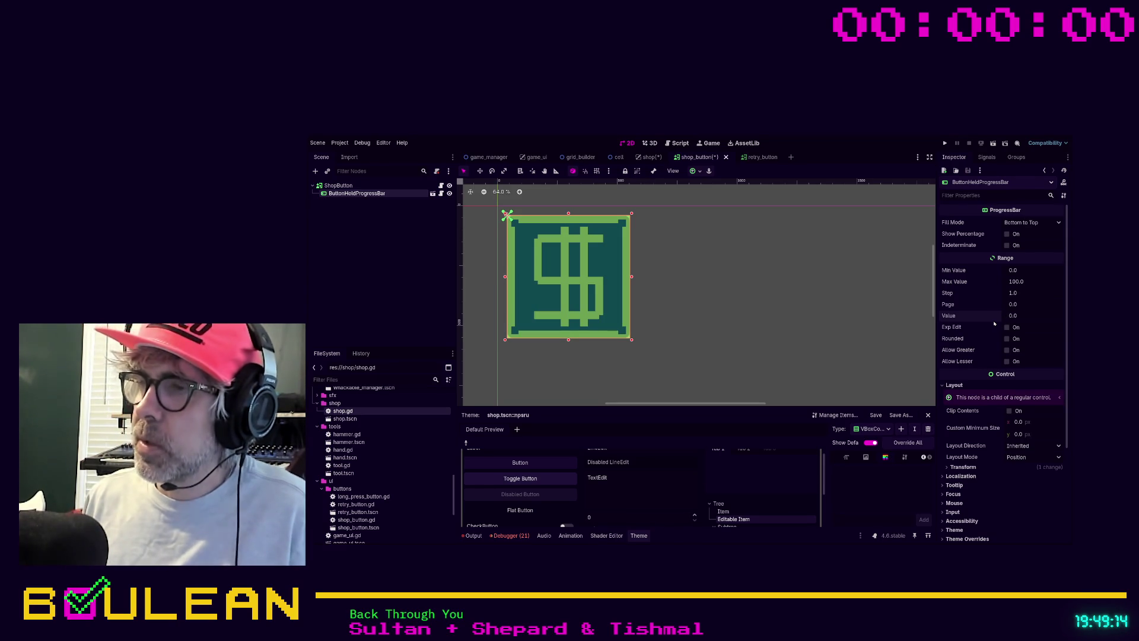
- Set the progress bar's Background style override to a new StyleBoxEmpty
scroll(985, 338, down, 3)
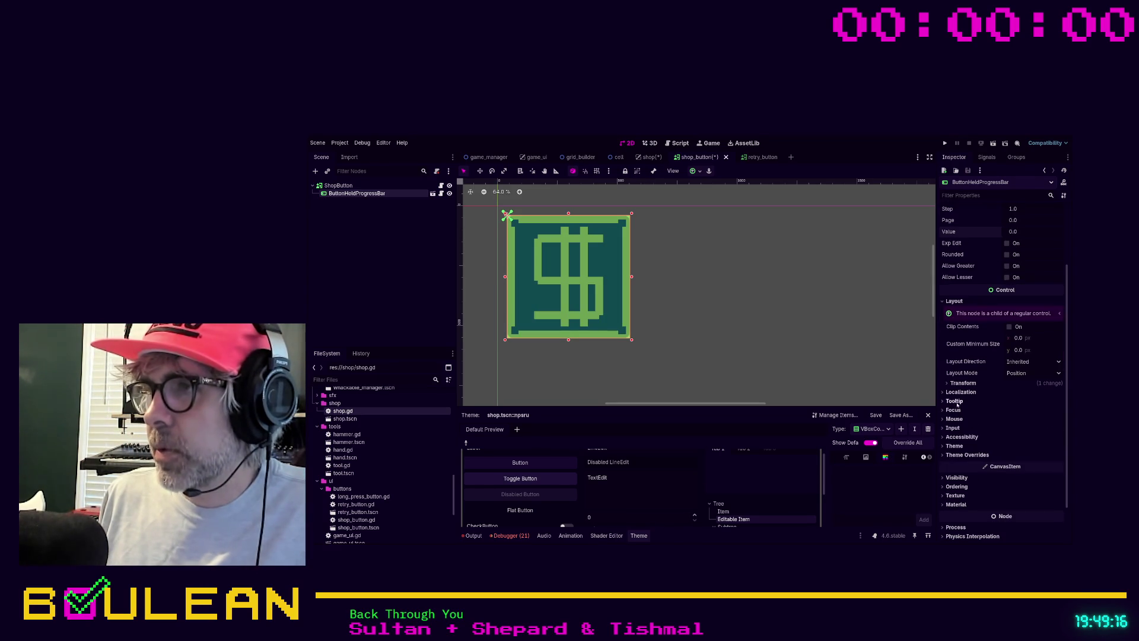
scroll(967, 421, down, 2)
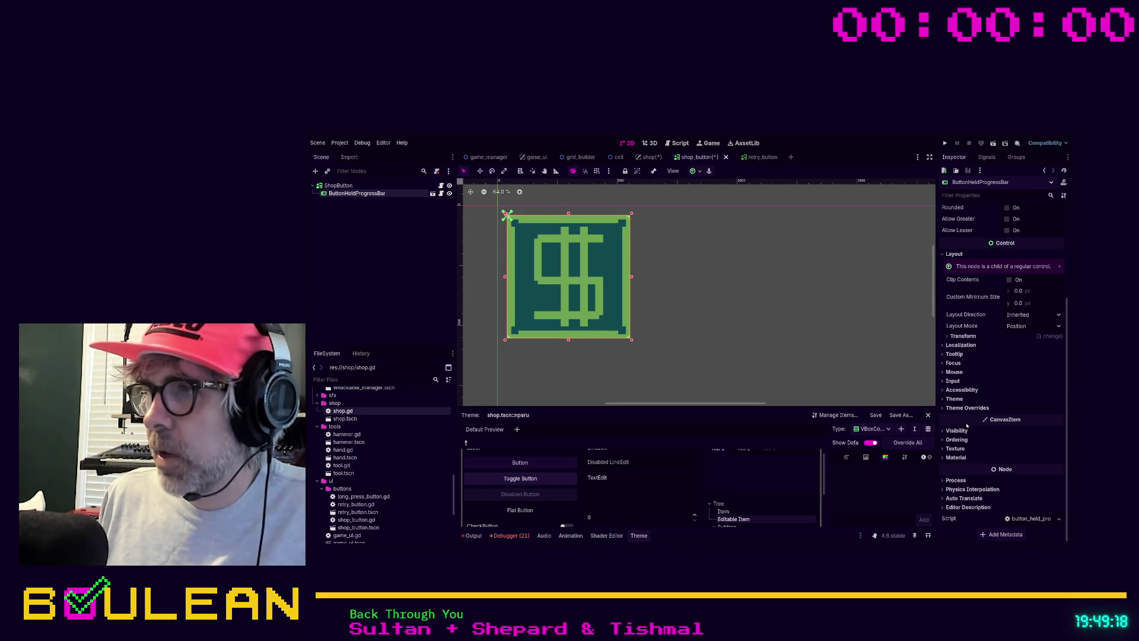
scroll(969, 431, up, 5)
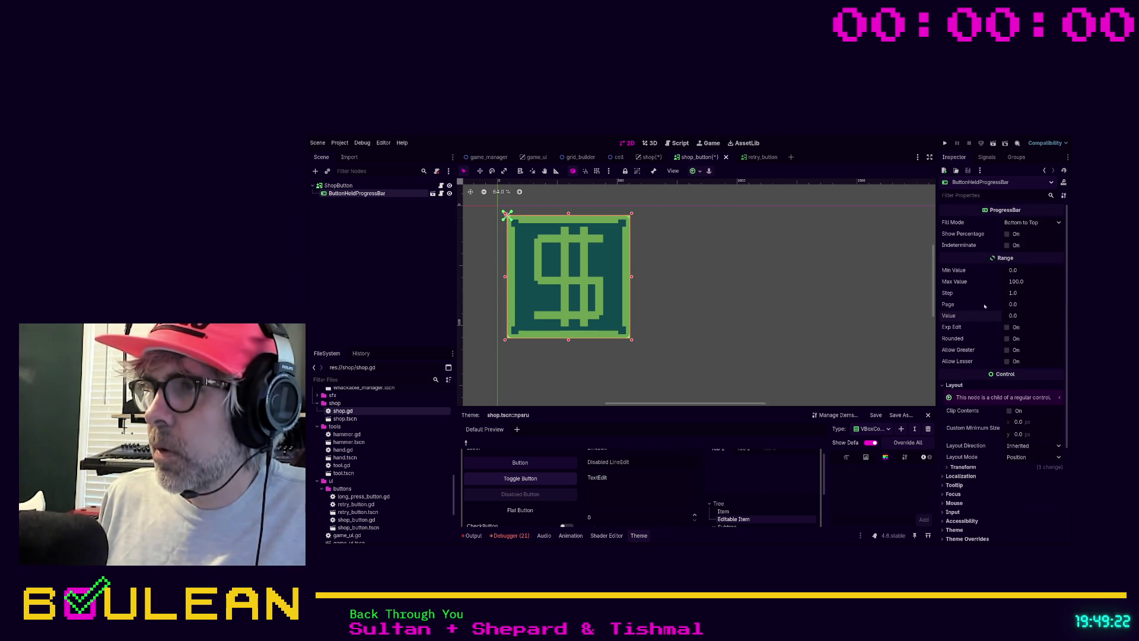
scroll(979, 404, down, 2)
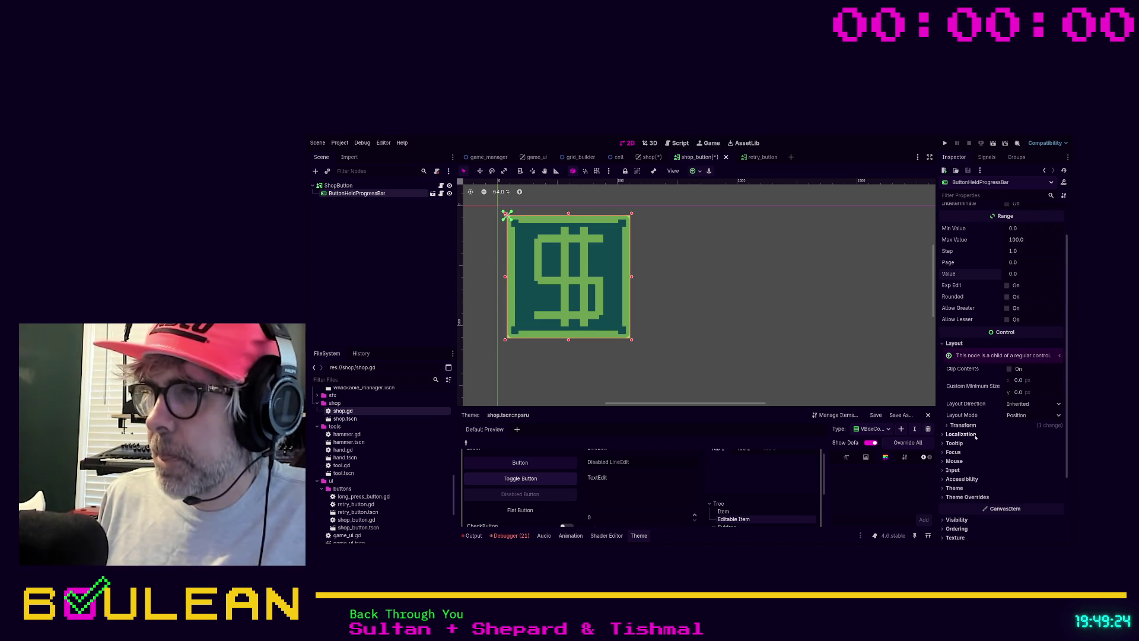
click(967, 487)
click(968, 519)
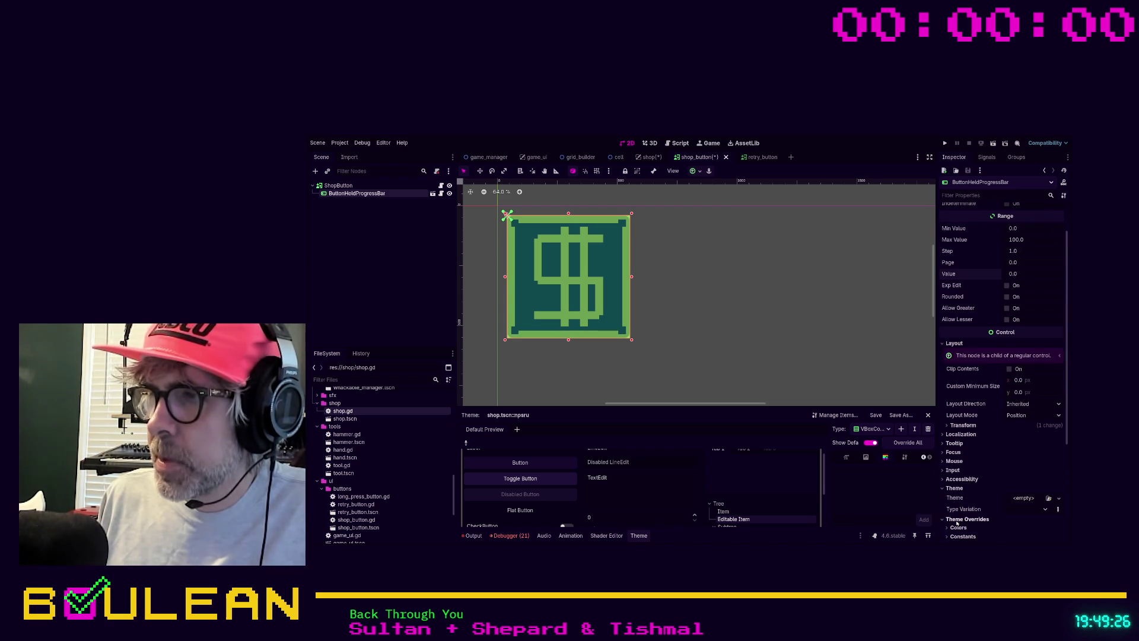
scroll(971, 467, down, 4)
click(958, 437)
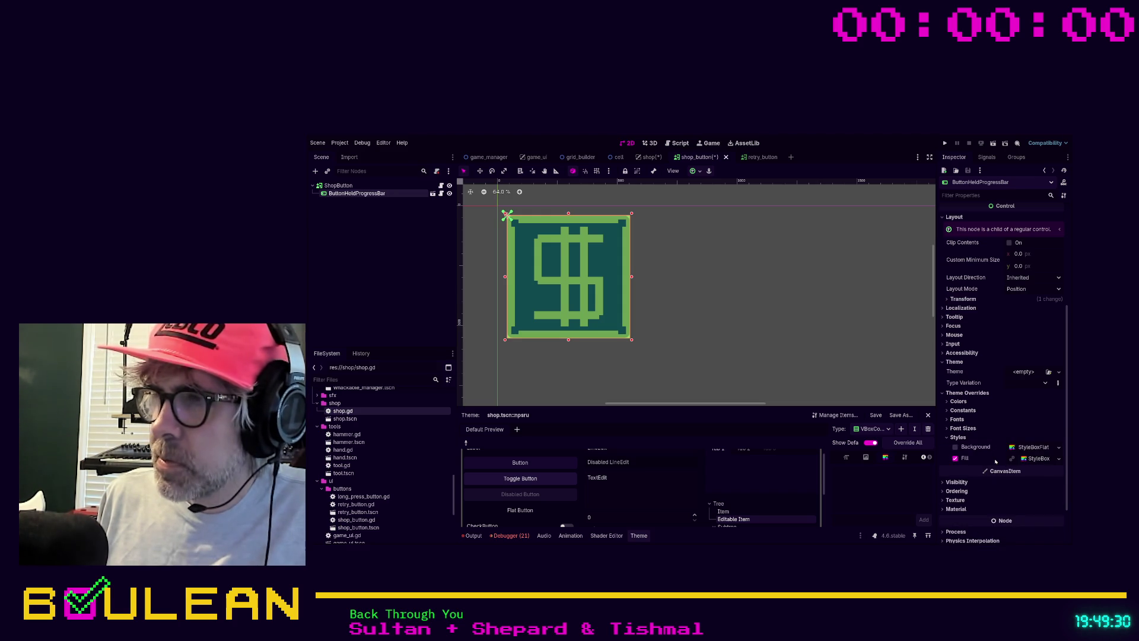
click(958, 449)
click(1033, 447)
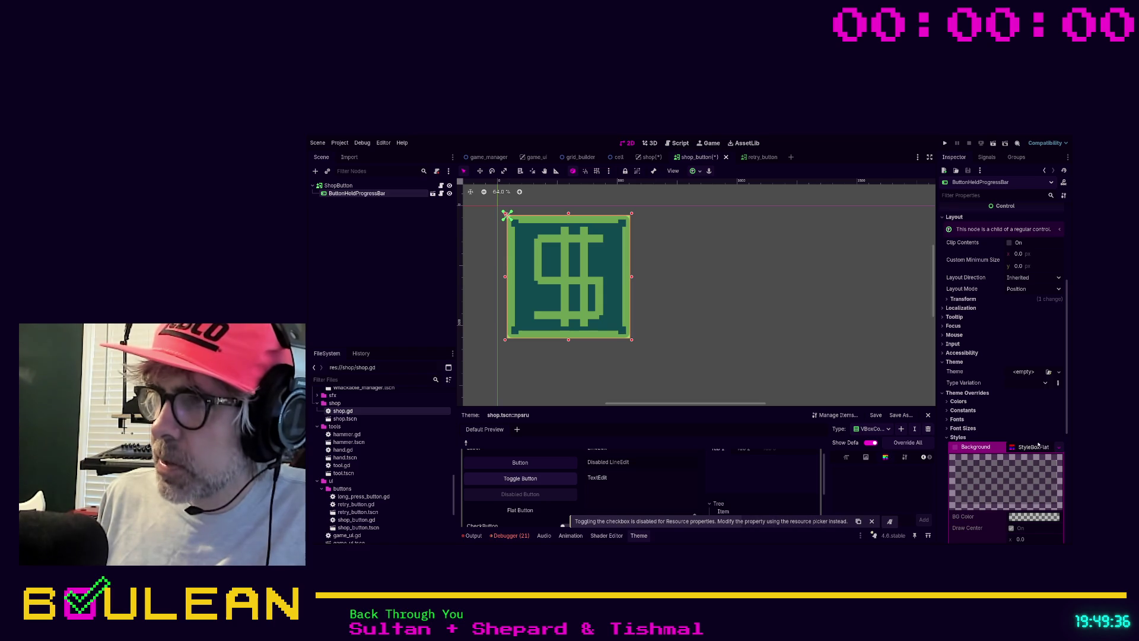
key(ctrl+z)
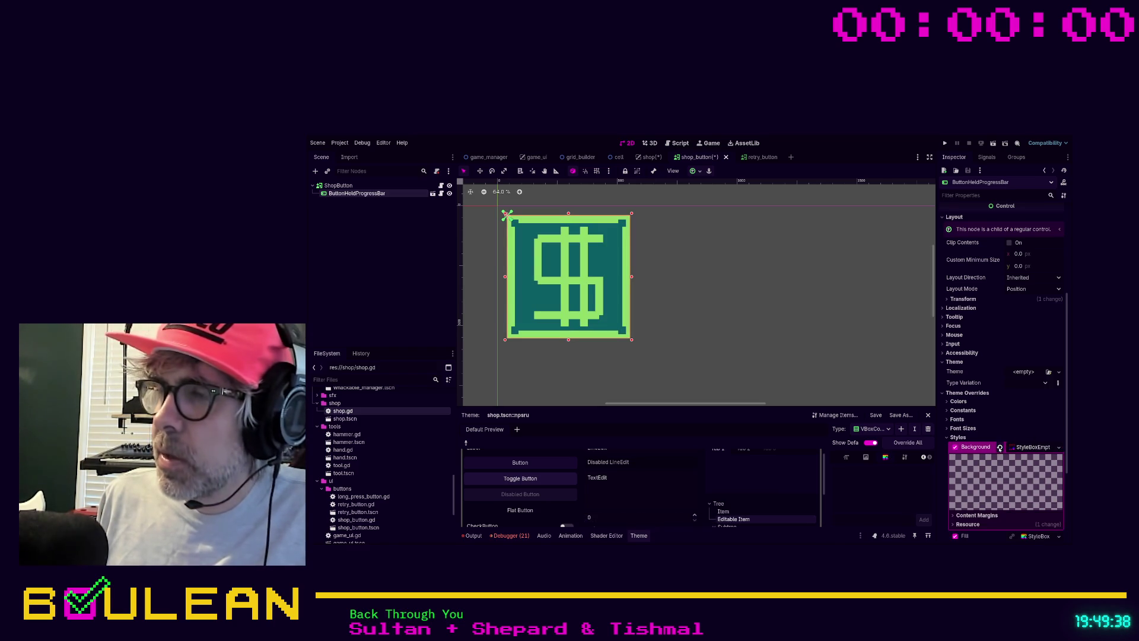
click(1016, 428)
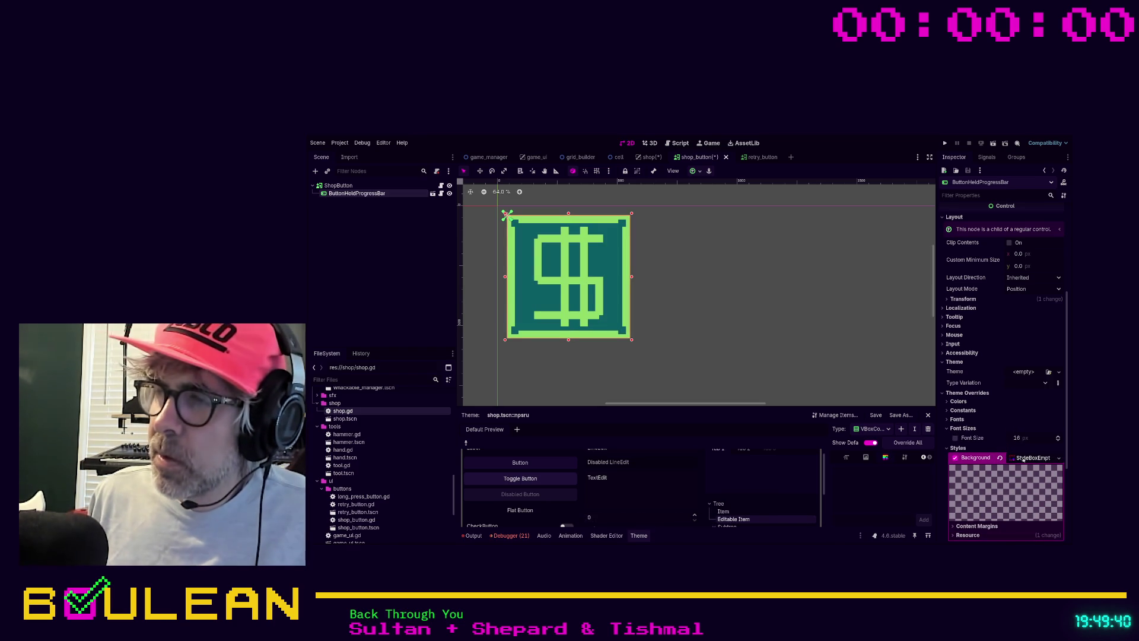
click(1022, 460)
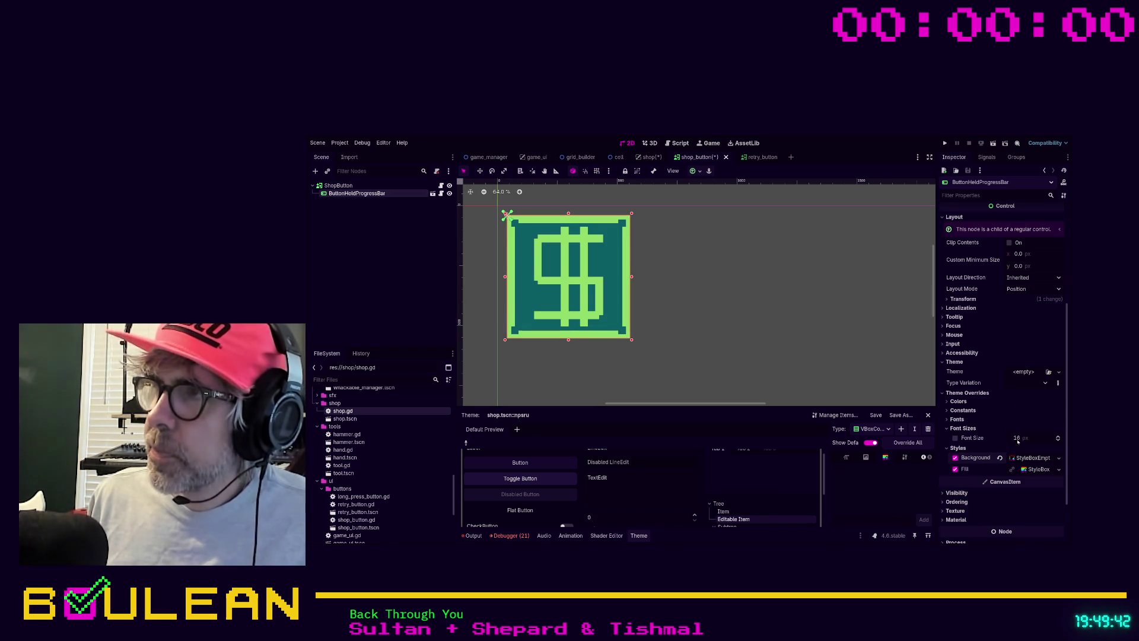
- Save the shop button scene, preview the value at 50 then undo, and open retry_button
key(ctrl+s)
scroll(1020, 356, up, 5)
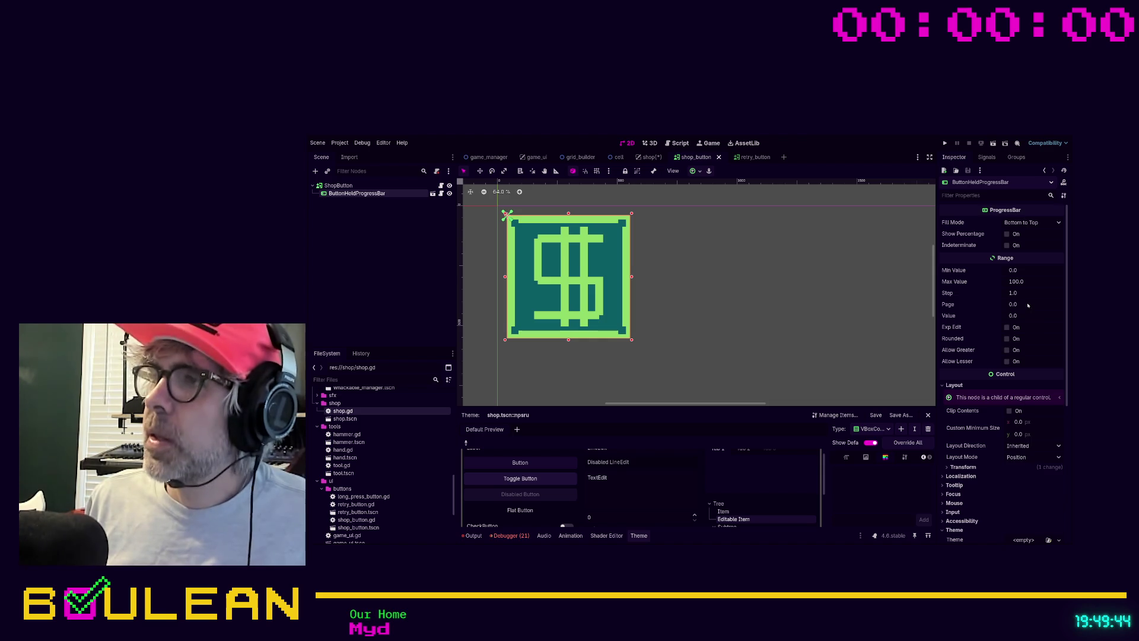
click(1012, 316)
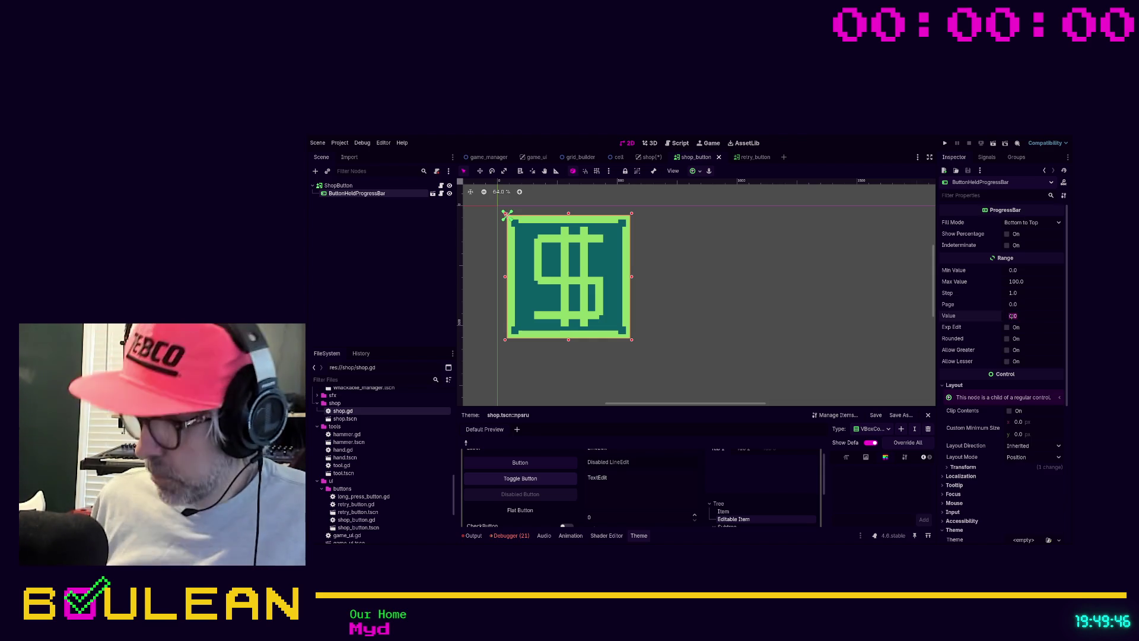
text(50)
key(Return)
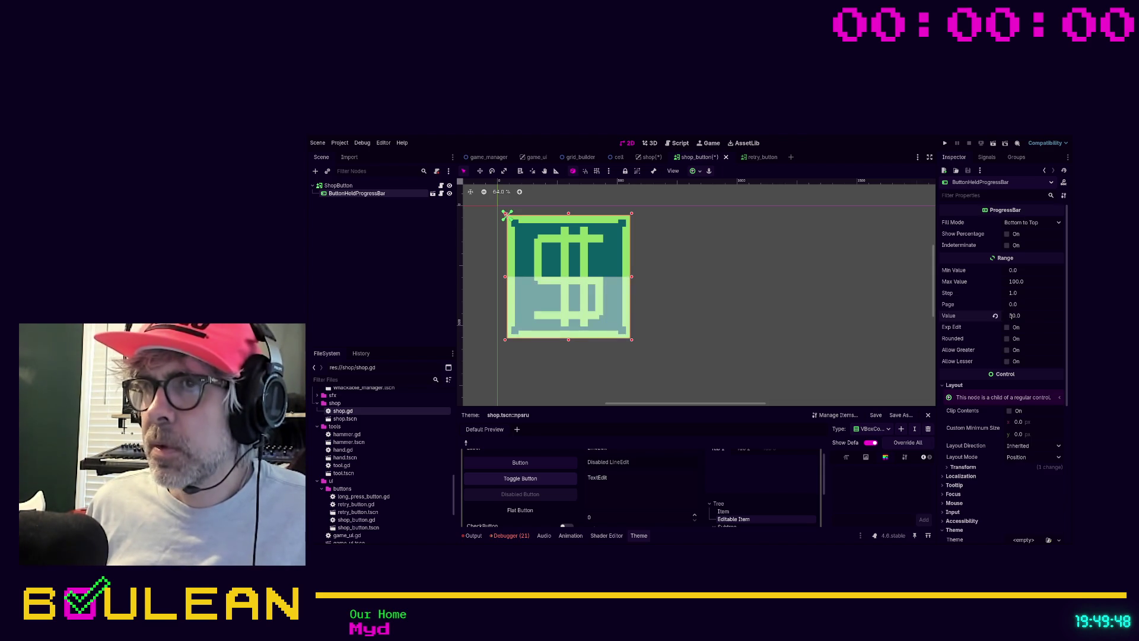
key(ctrl+z)
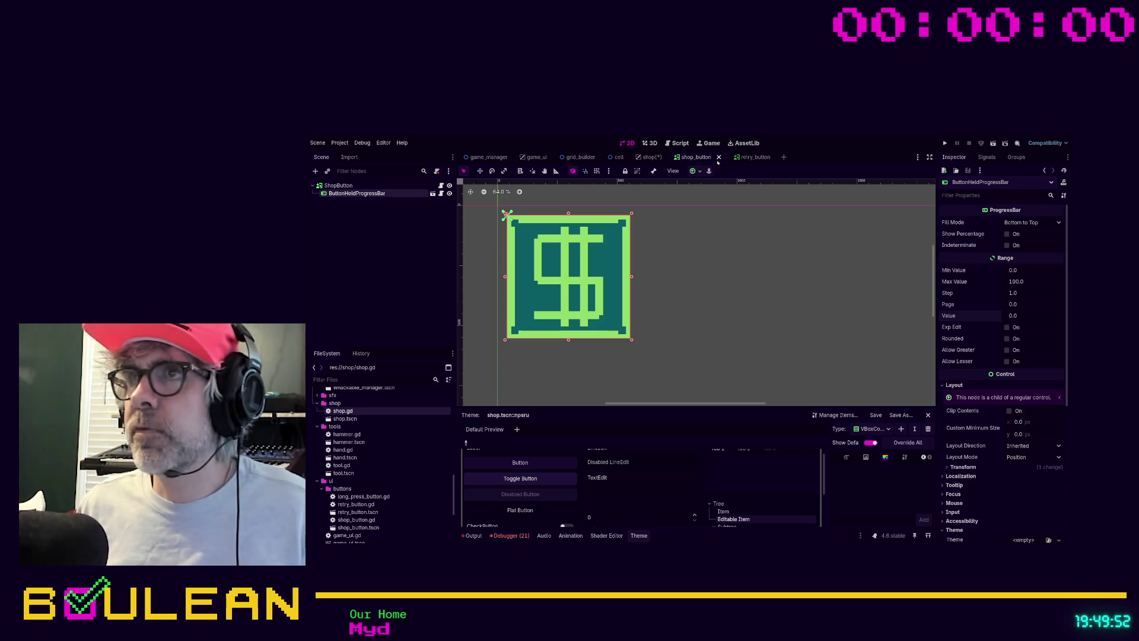
click(750, 157)
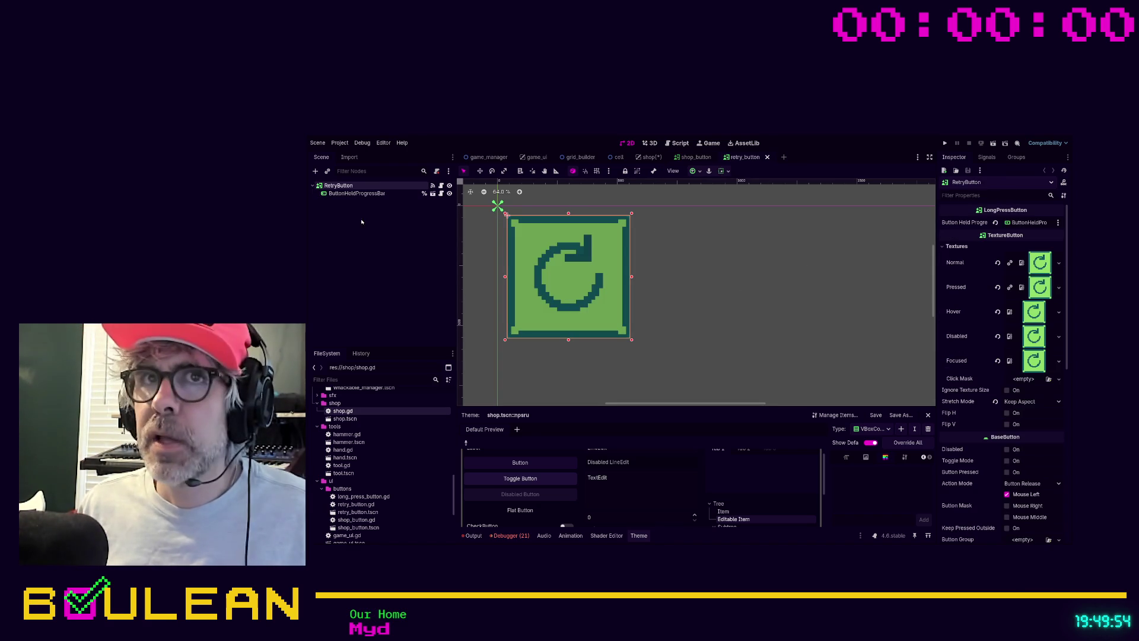
click(350, 194)
click(339, 185)
scroll(1001, 324, down, 5)
scroll(1003, 356, down, 3)
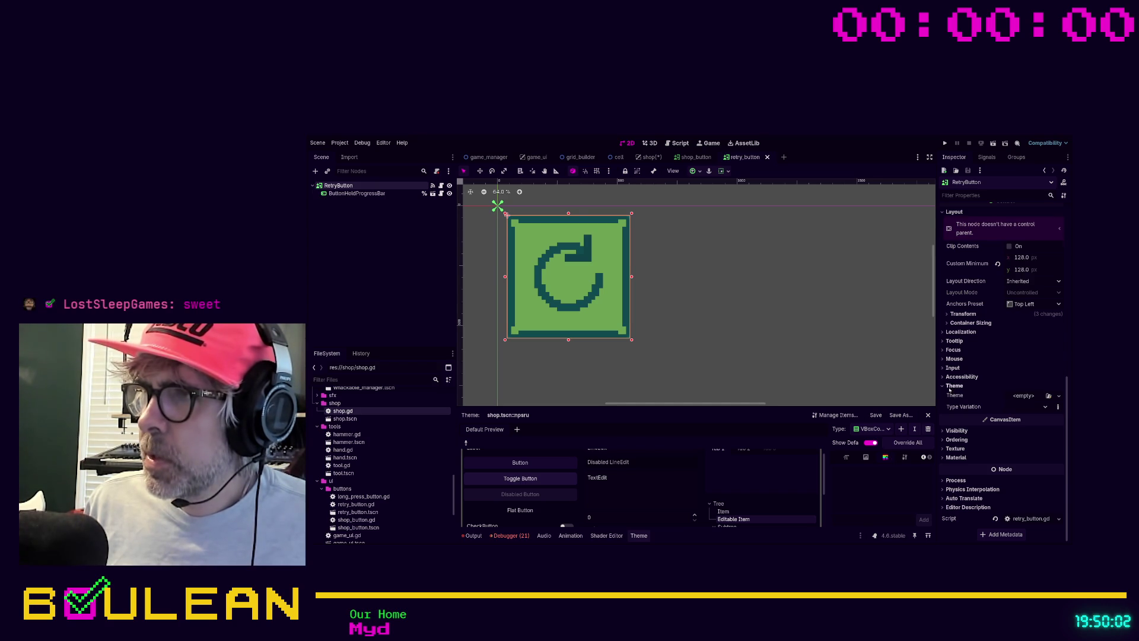
scroll(953, 395, up, 1)
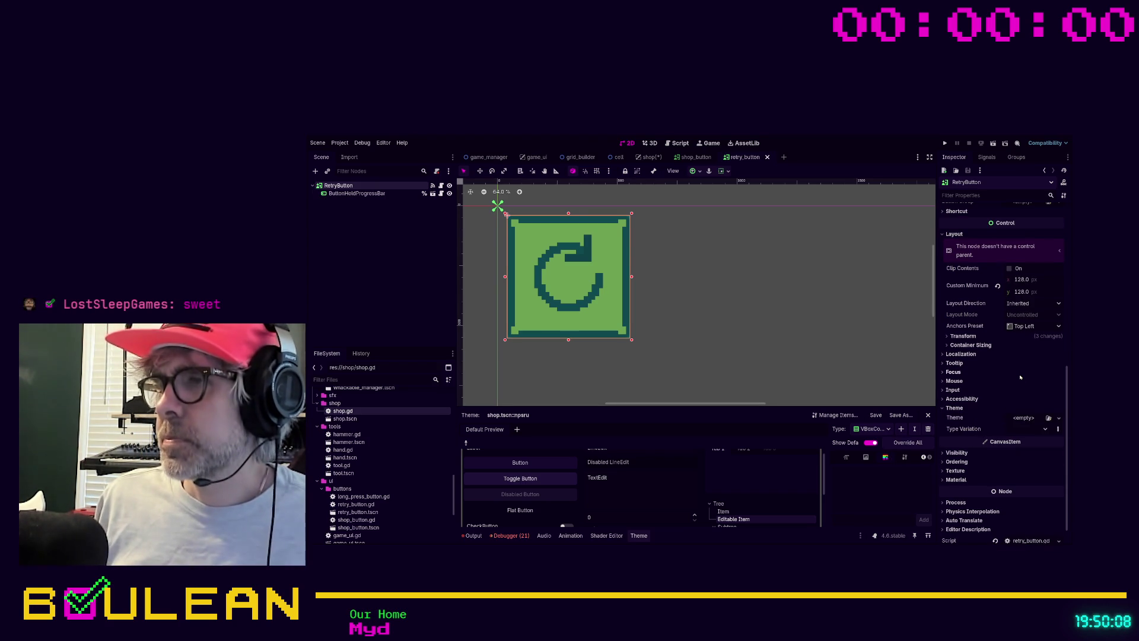
scroll(1020, 378, down, 2)
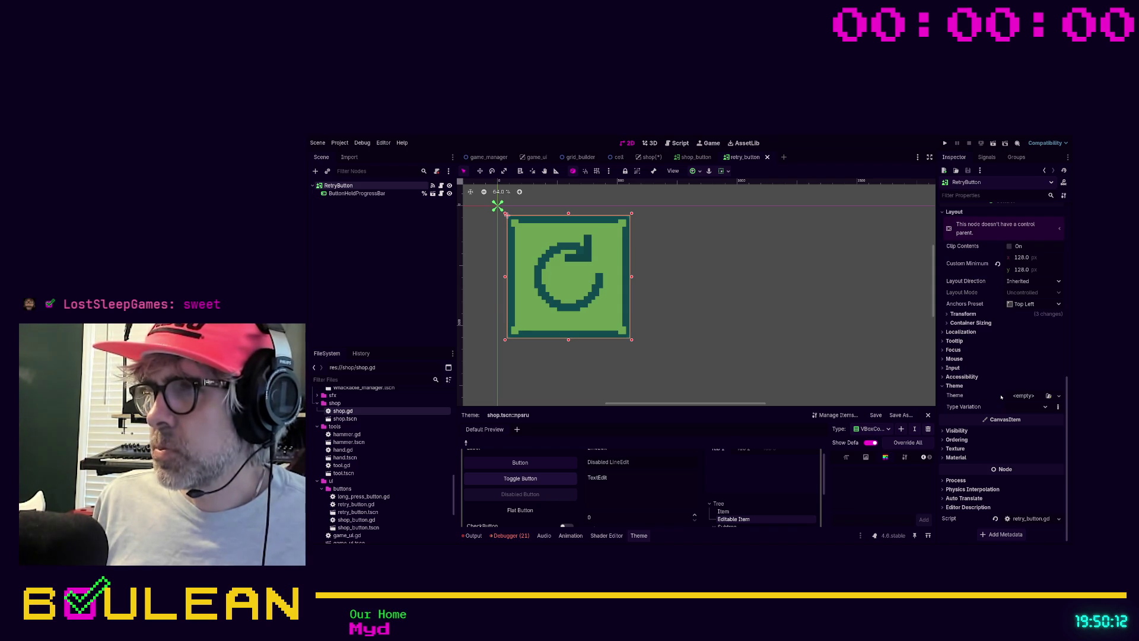
click(341, 195)
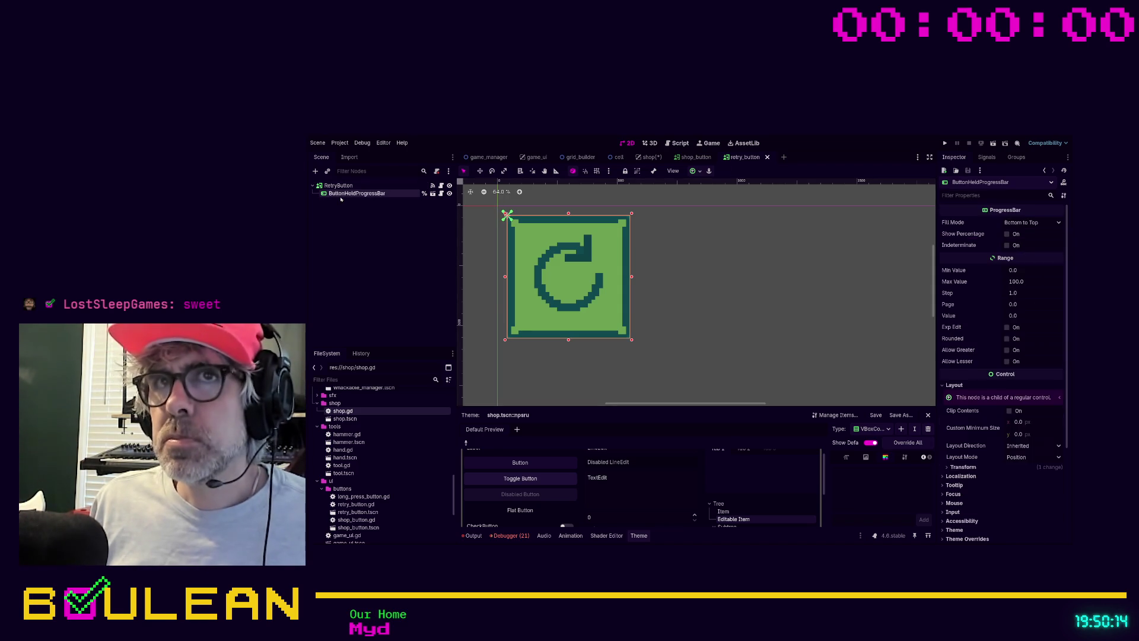
scroll(971, 458, down, 3)
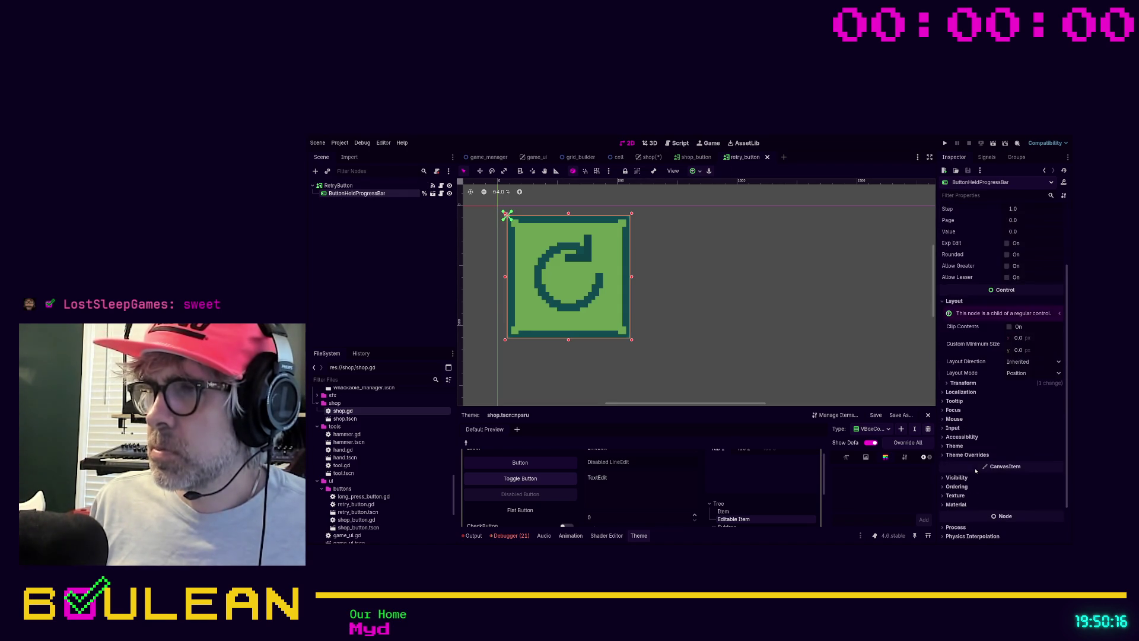
click(970, 455)
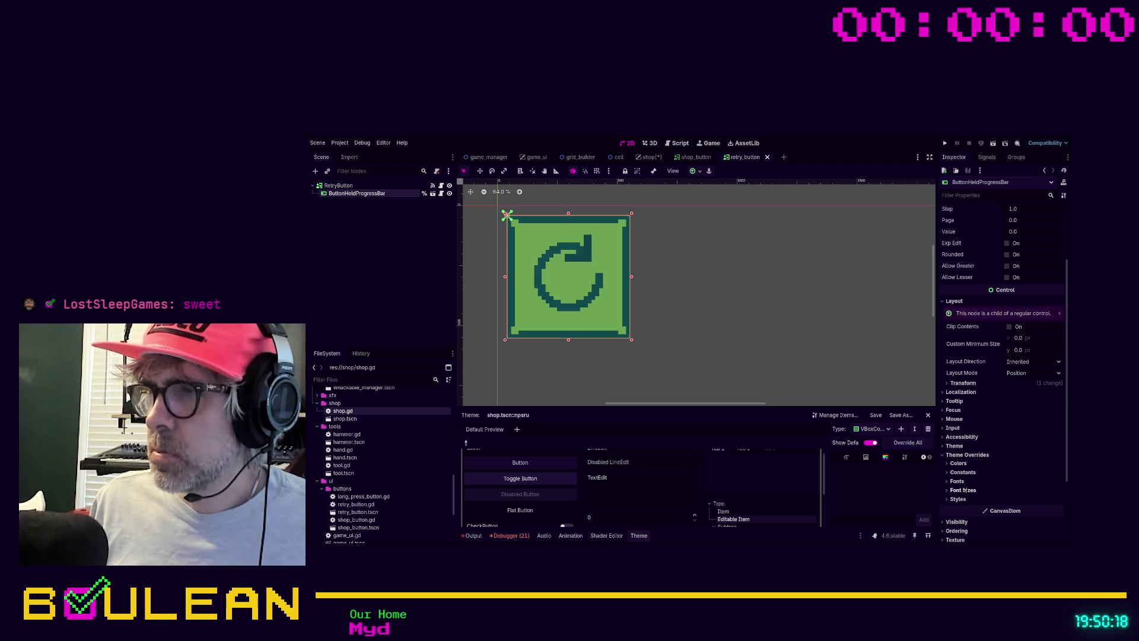
click(958, 499)
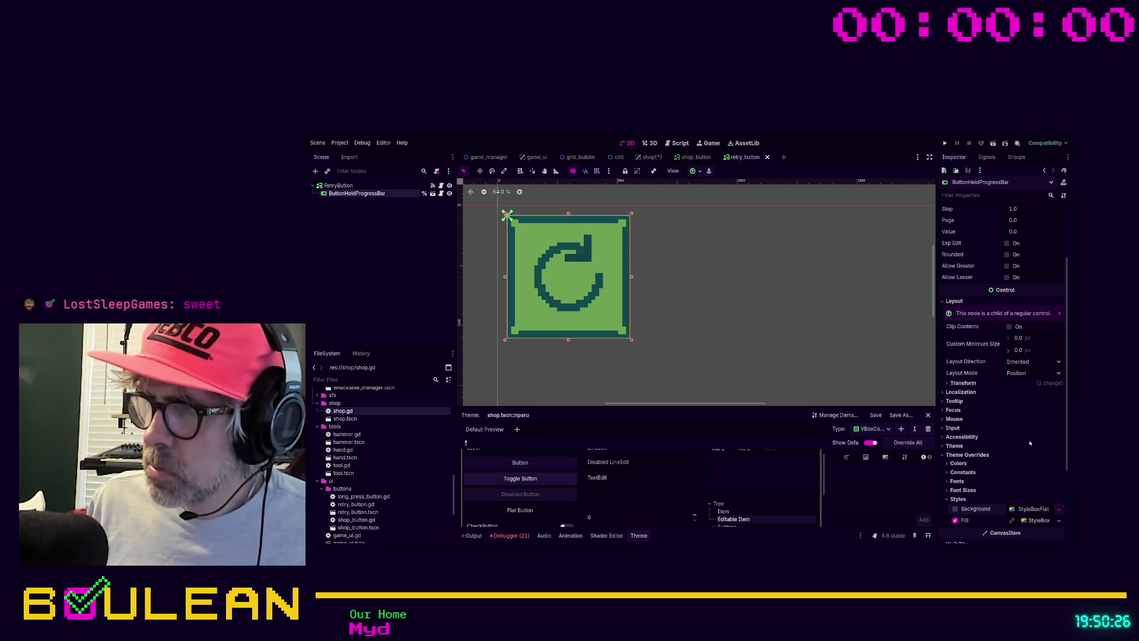
click(839, 360)
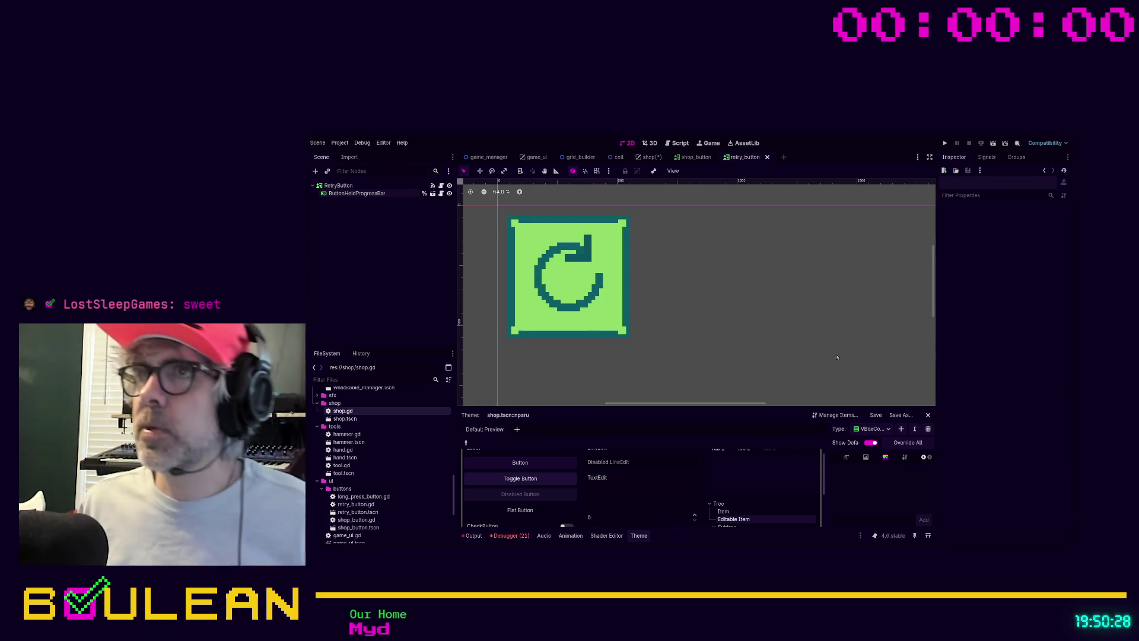
- Return to the shop scene, zoom out, and select PanelContainer3 to view its style
click(649, 157)
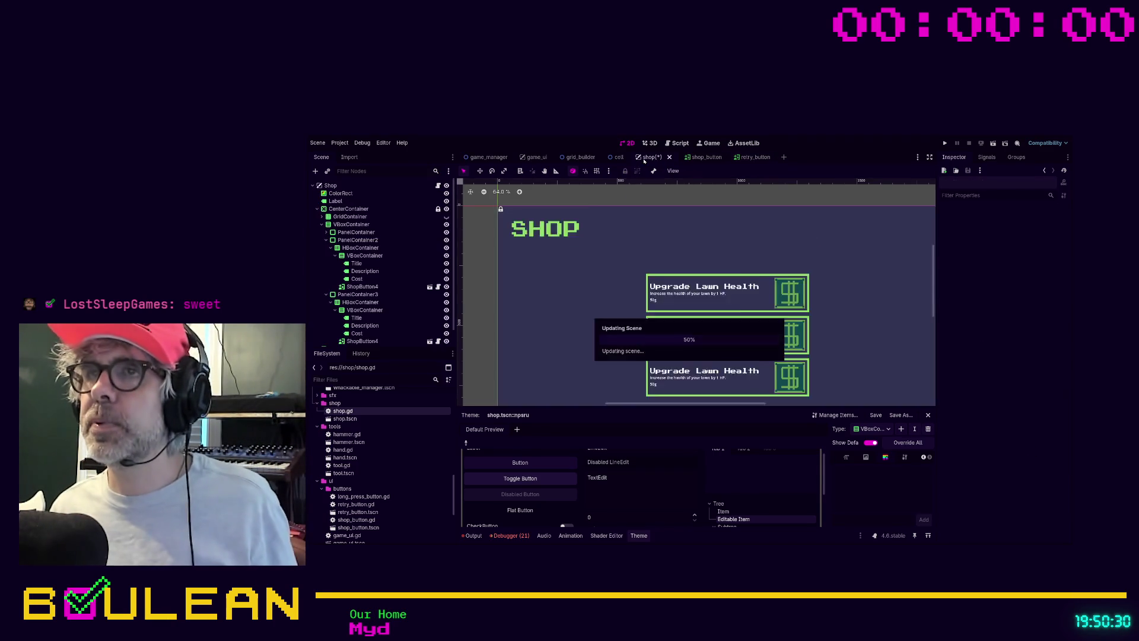
scroll(654, 212, down, 4)
scroll(867, 335, left, 3)
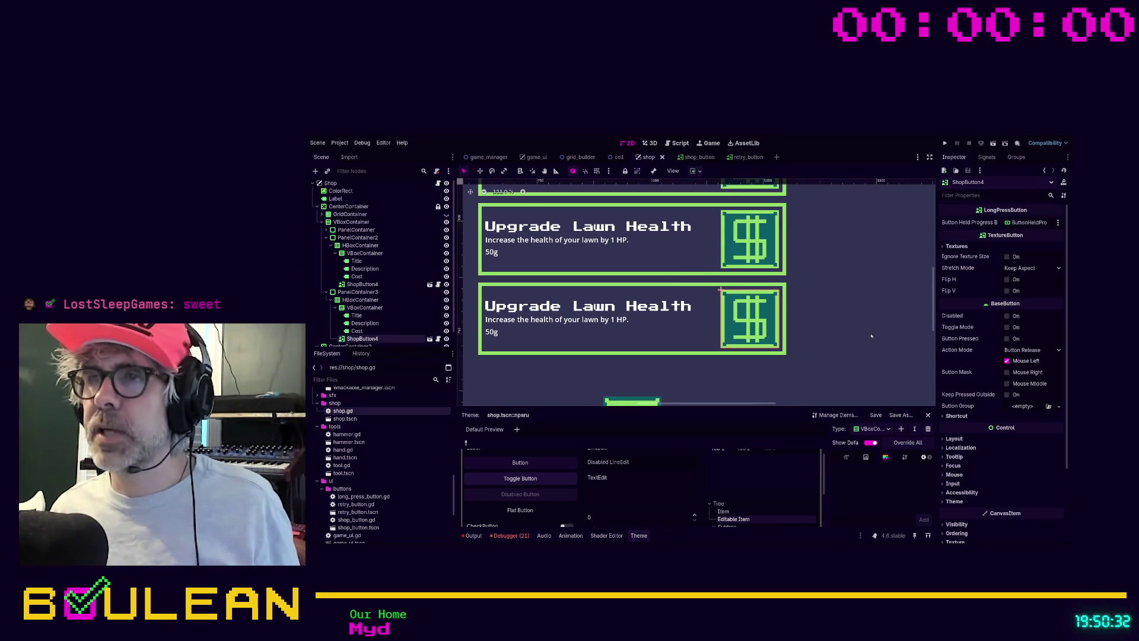
click(867, 335)
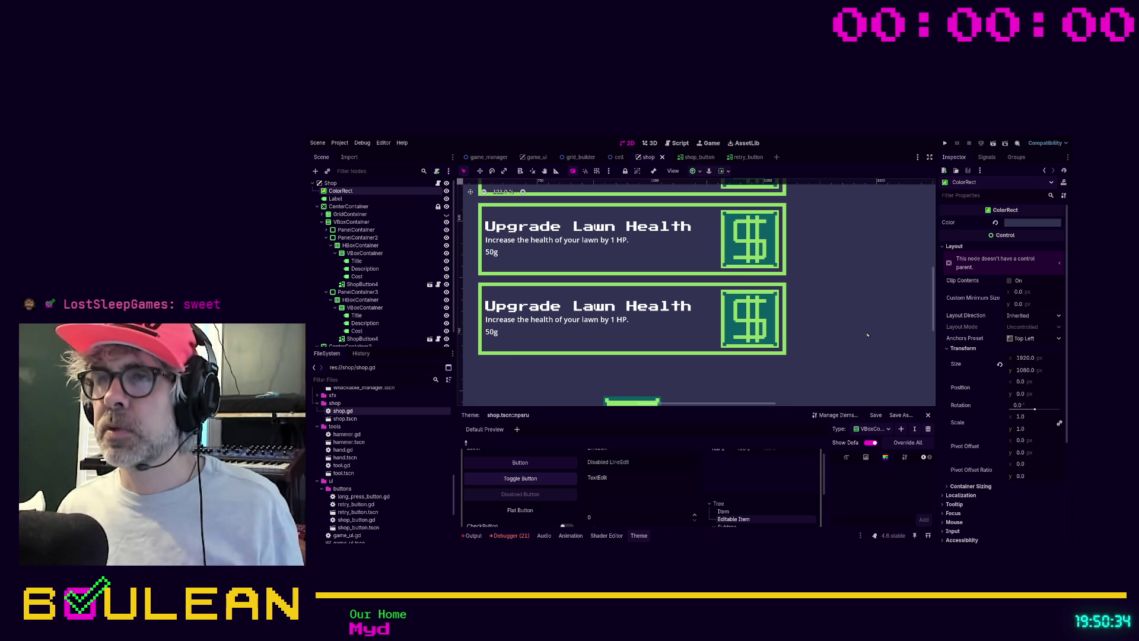
scroll(867, 335, down, 2)
scroll(867, 335, down, 1)
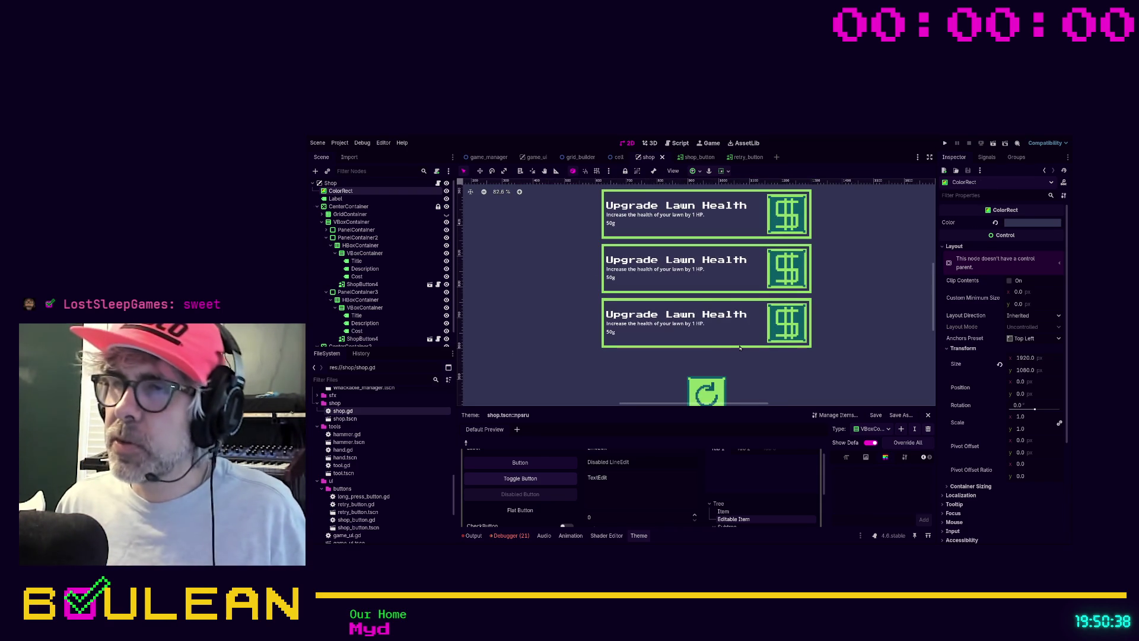
click(771, 341)
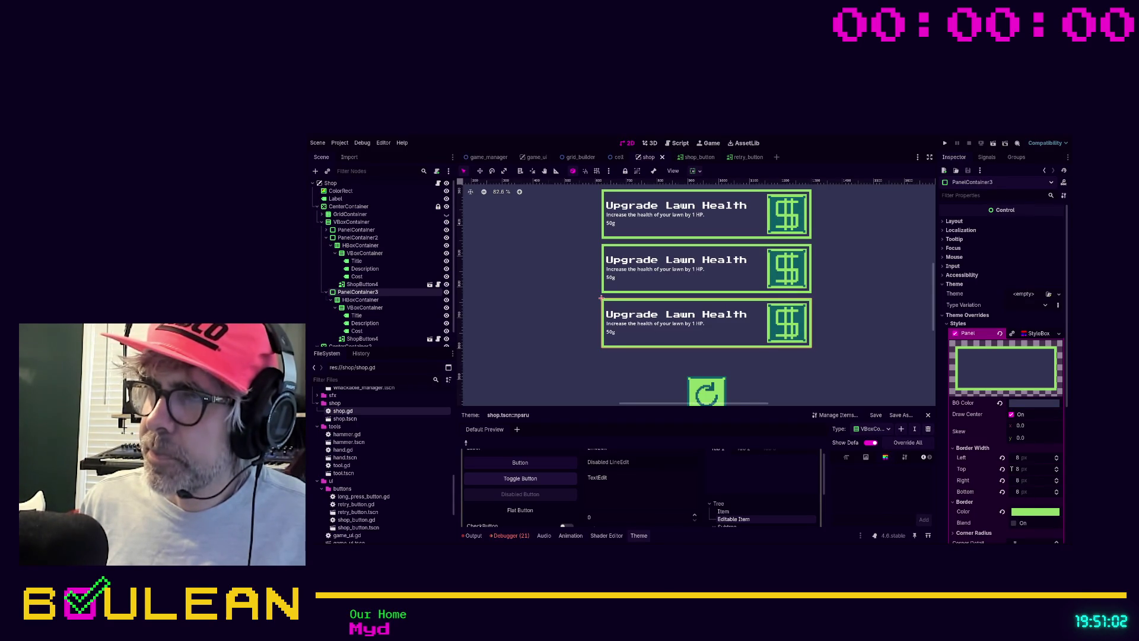
- Undo the border colour change to keep light green borders, save the shop scene, and select ShopButton4
key(ctrl+z)
click(909, 367)
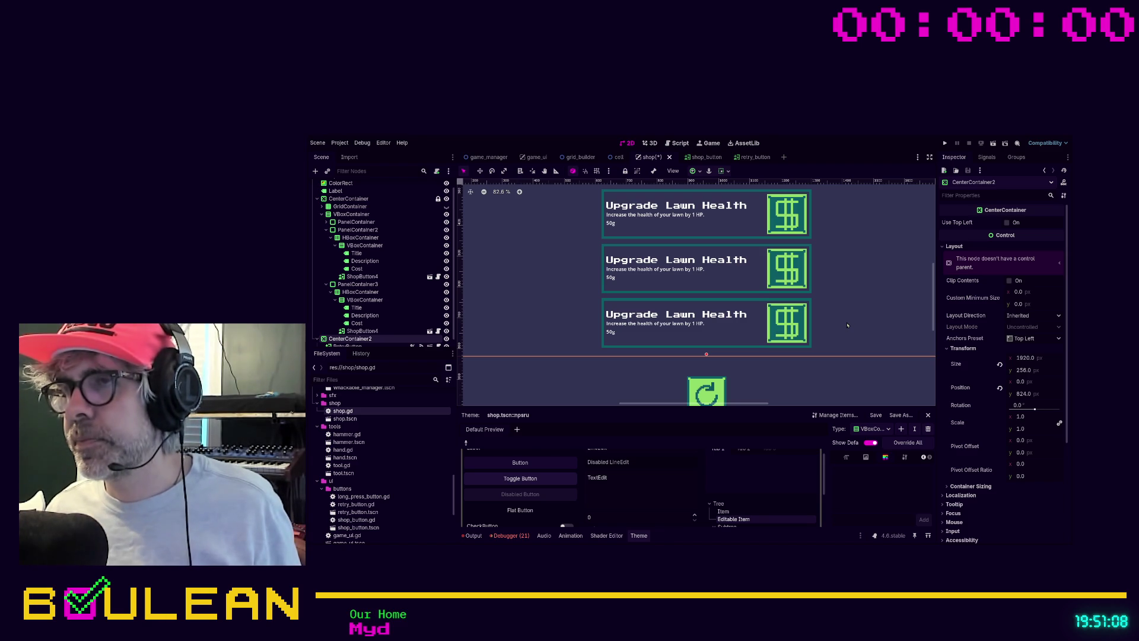
click(847, 326)
key(ctrl+s)
scroll(848, 270, up, 2)
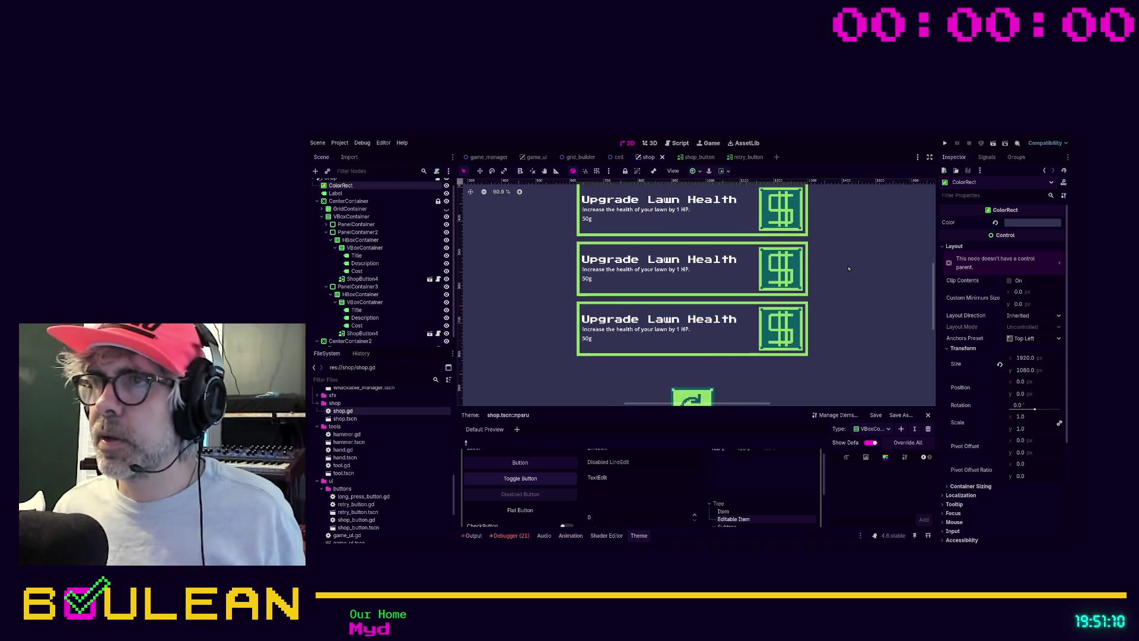
scroll(849, 268, down, 2)
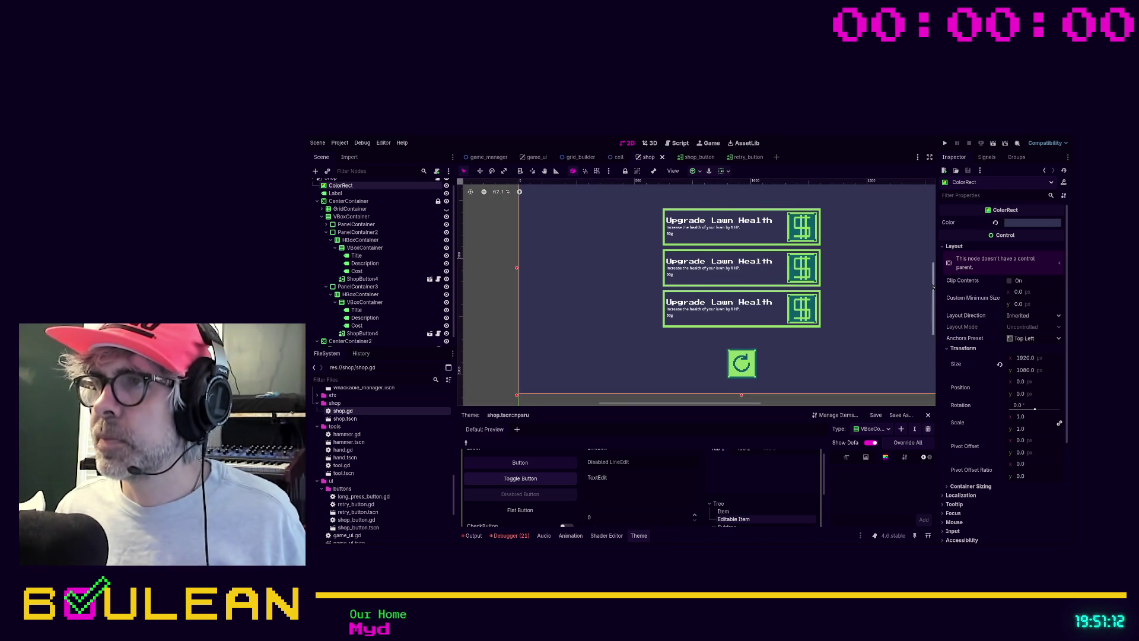
scroll(930, 274, up, 2)
scroll(930, 273, up, 1)
click(801, 285)
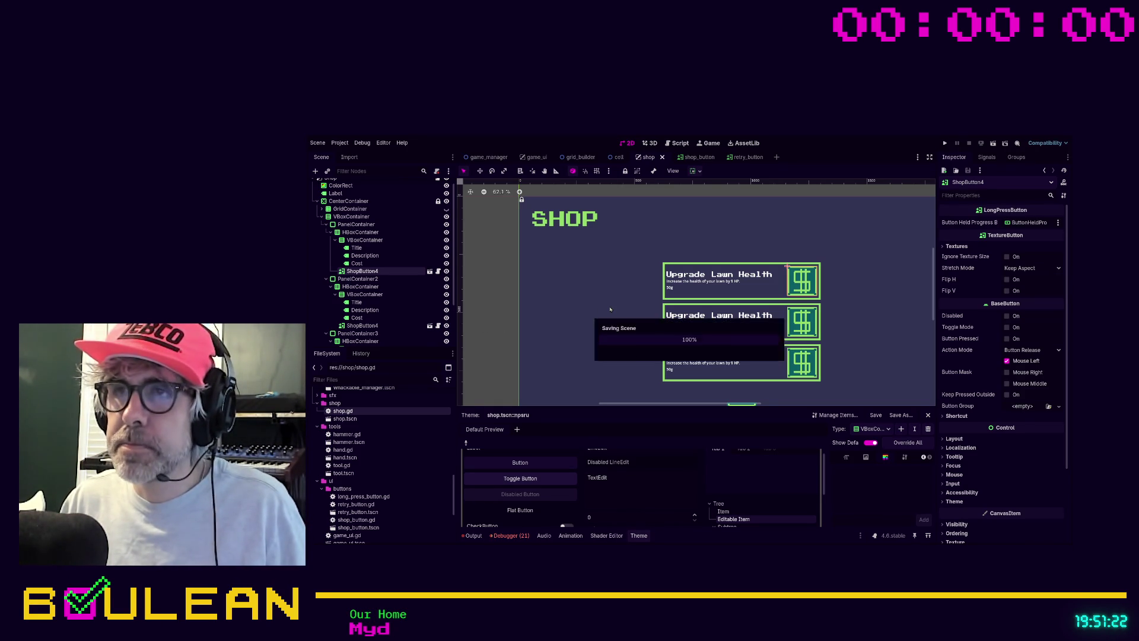
- Run the game with F5, restart via the retry button, then stop it with F8
key(F5)
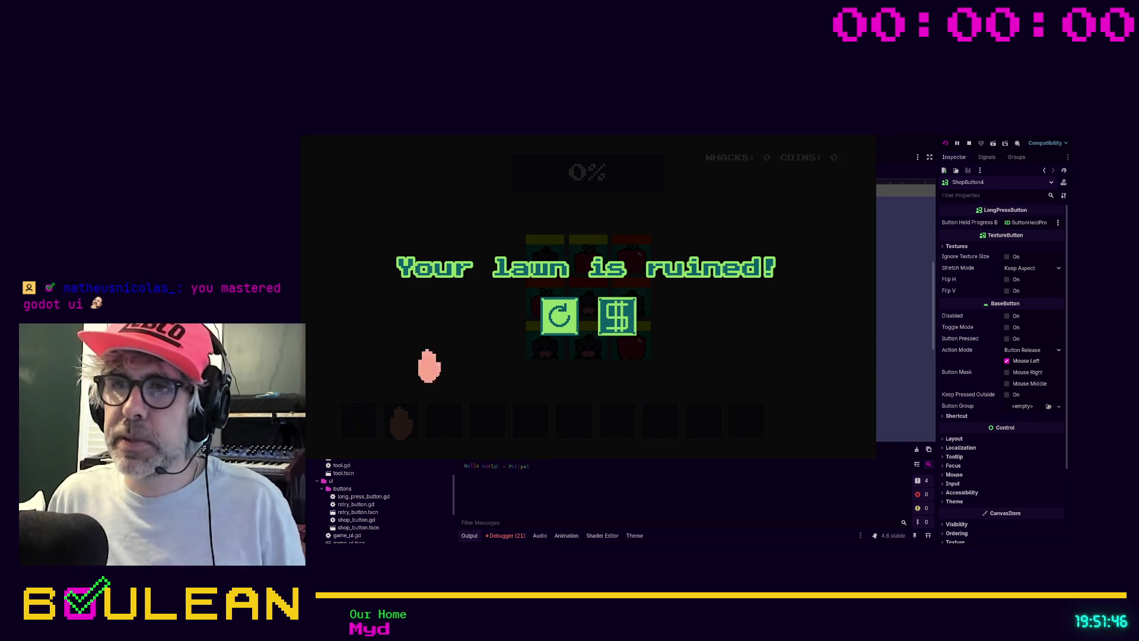
click(559, 316)
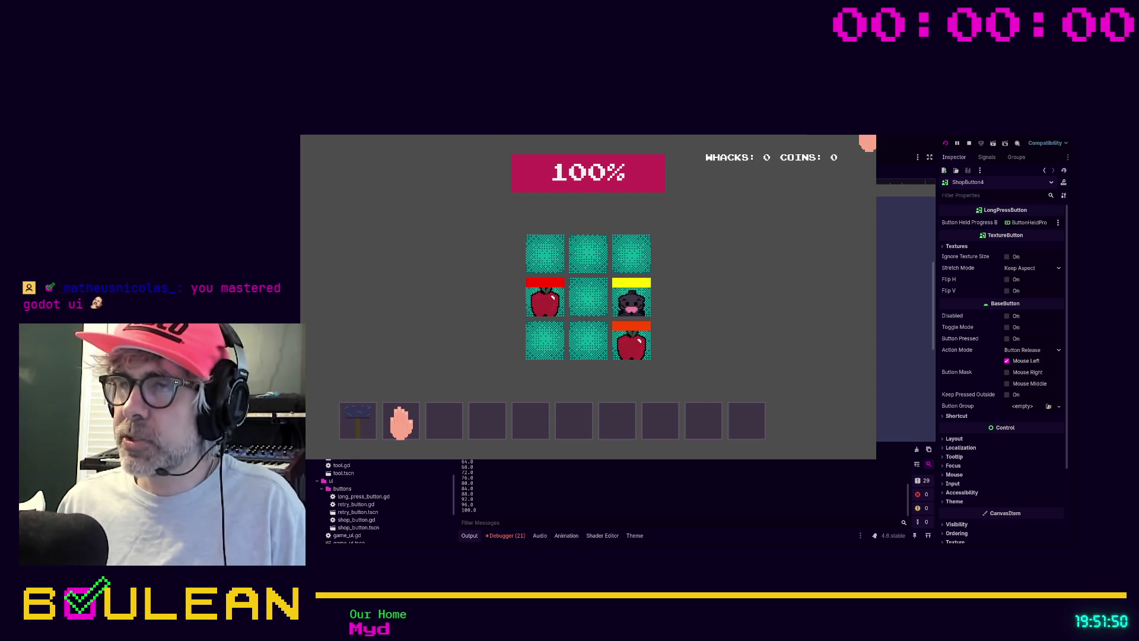
key(F8)
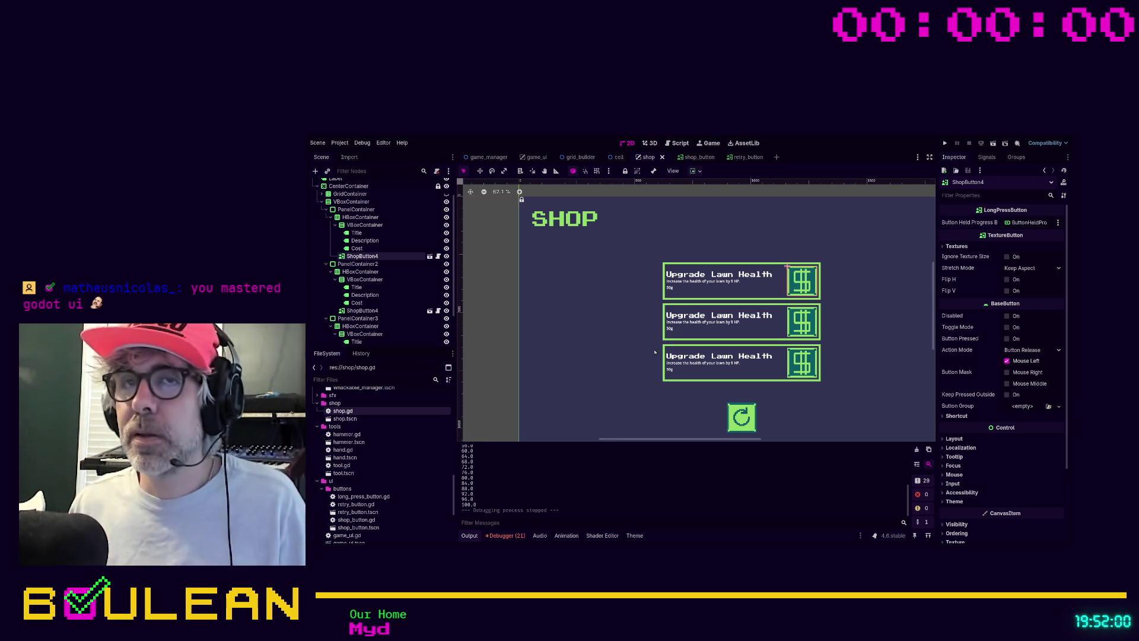
scroll(446, 267, up, 2)
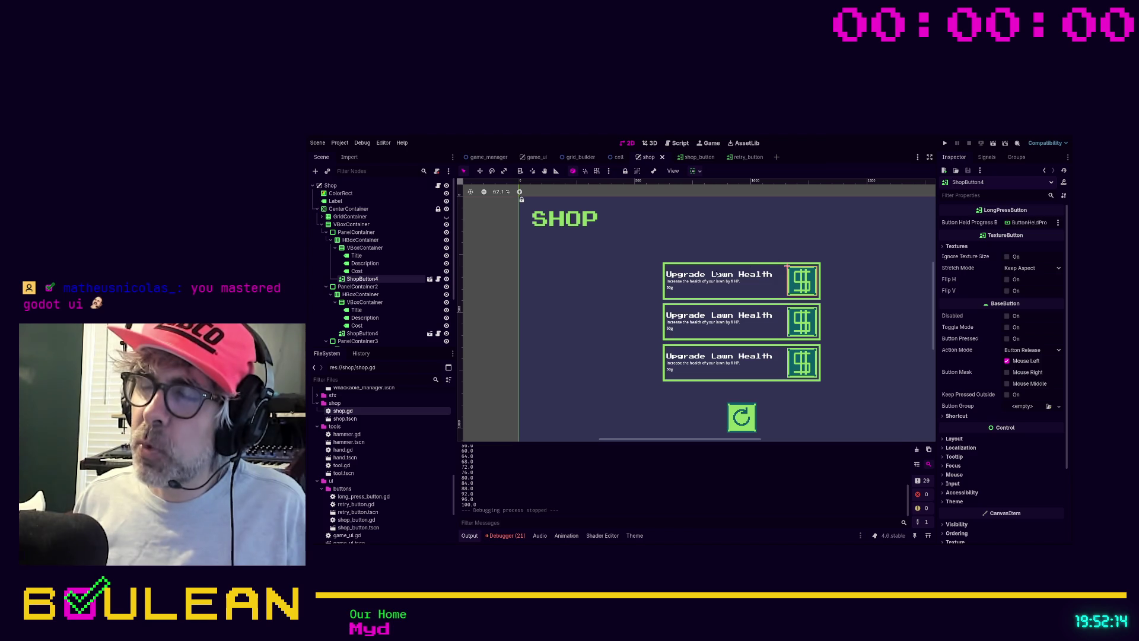
click(580, 344)
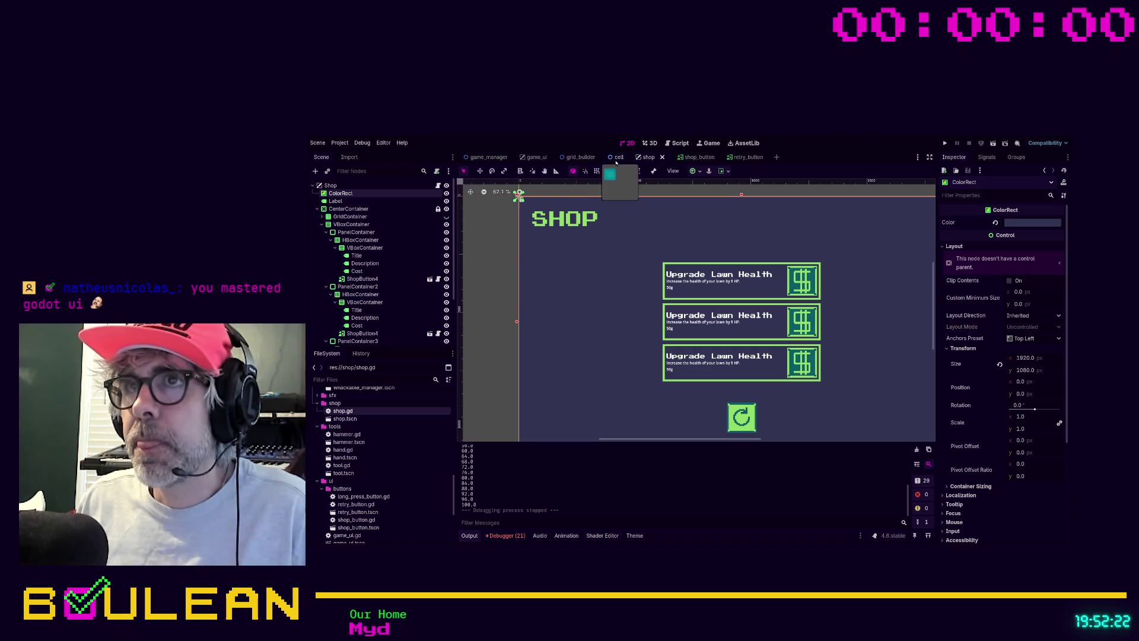
click(488, 157)
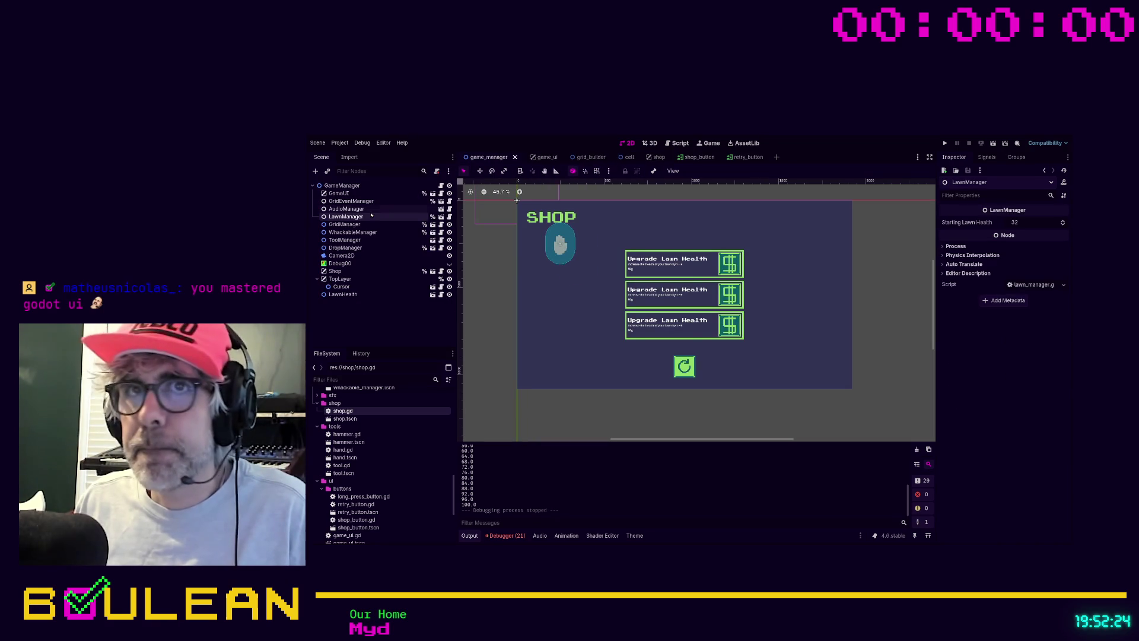
- Set LawnManager's Starting Lawn Health to 1500 and run the game with F5
click(347, 209)
click(350, 217)
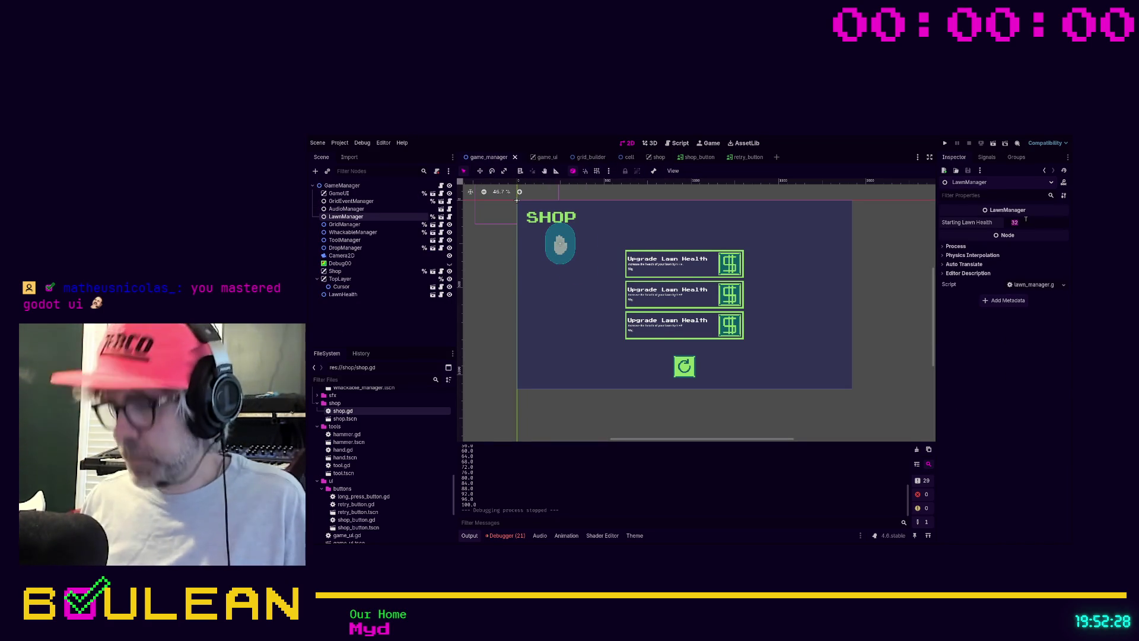
text(1500)
key(Return)
key(F5)
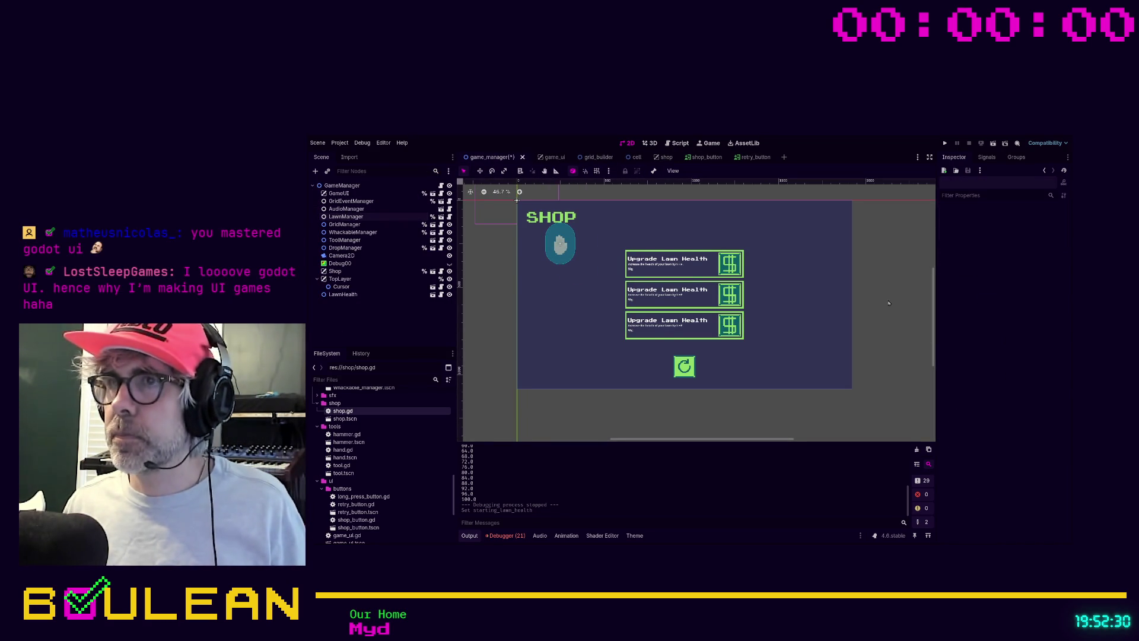
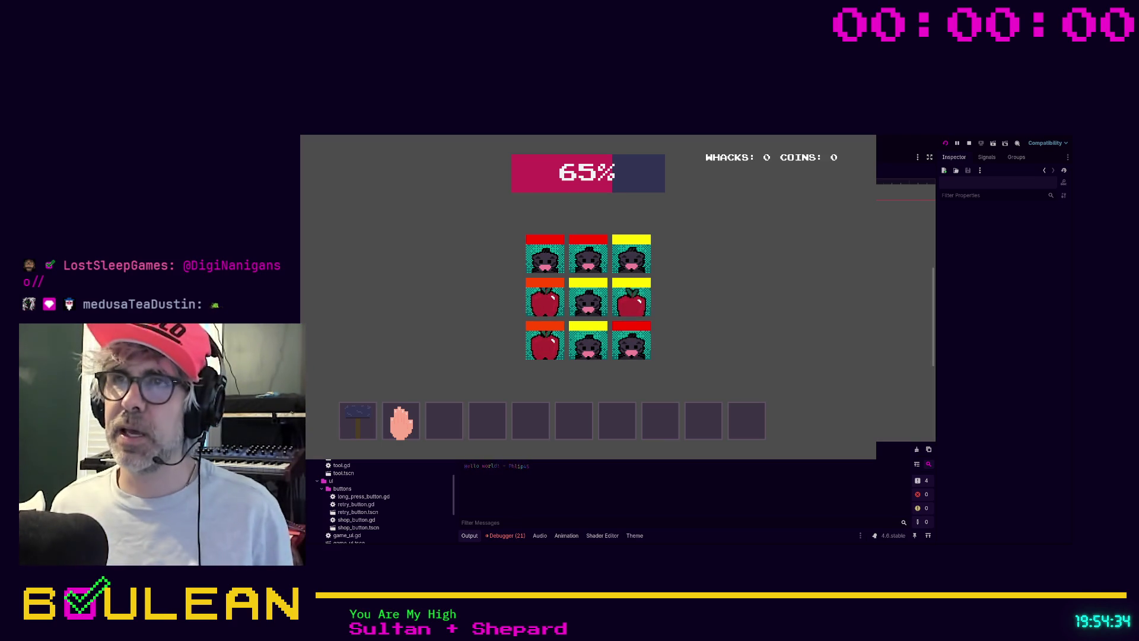
- Stop the current test run and relaunch the whack-a-mole game with F5
click(868, 141)
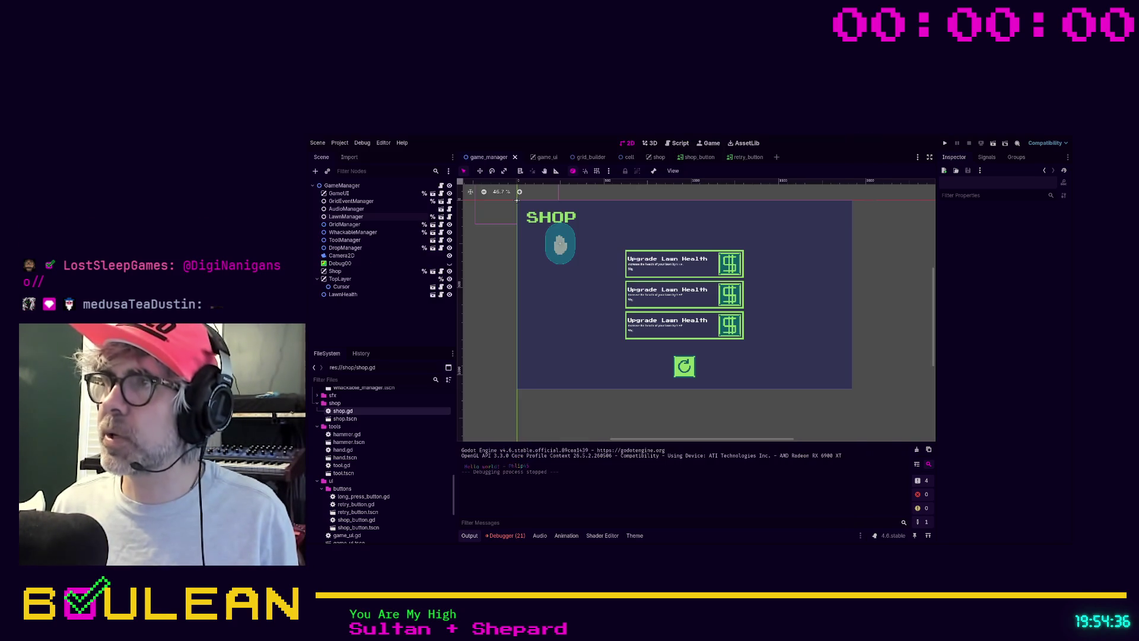
key(F5)
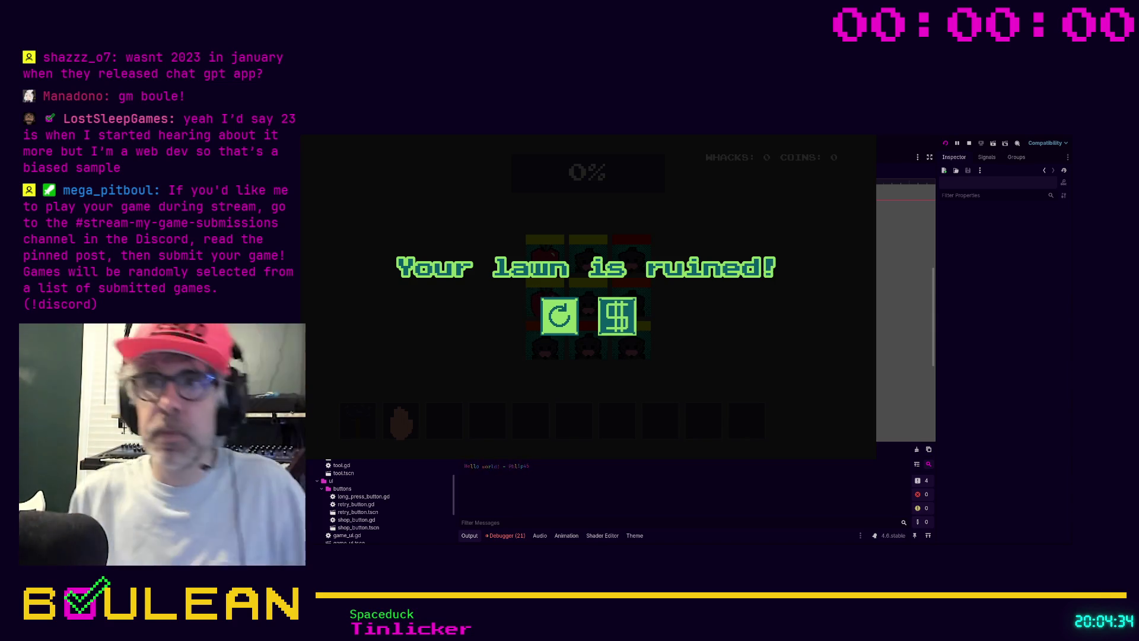
- Open the shop from the game-over screen and try hold-to-buy on the upgrades
click(617, 318)
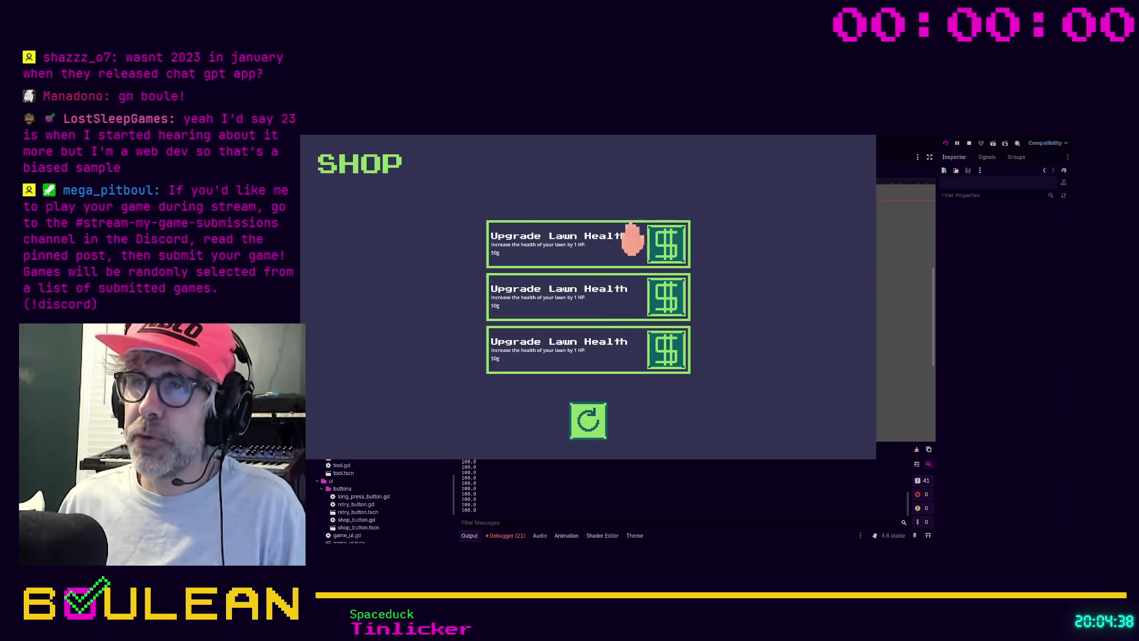
drag(653, 306, 638, 311)
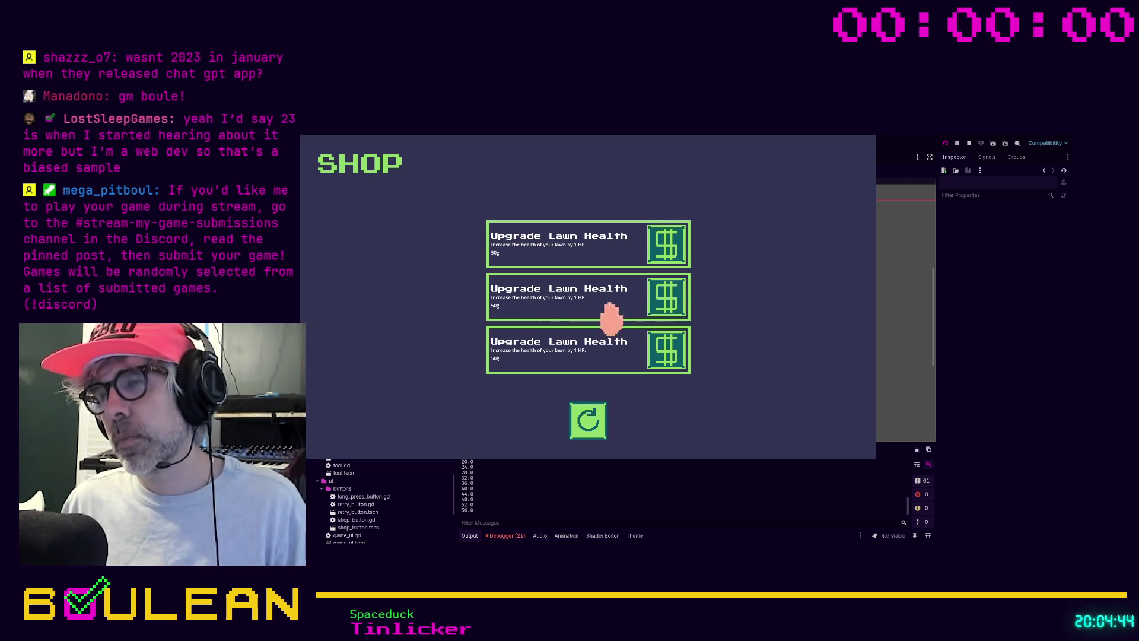
click(668, 300)
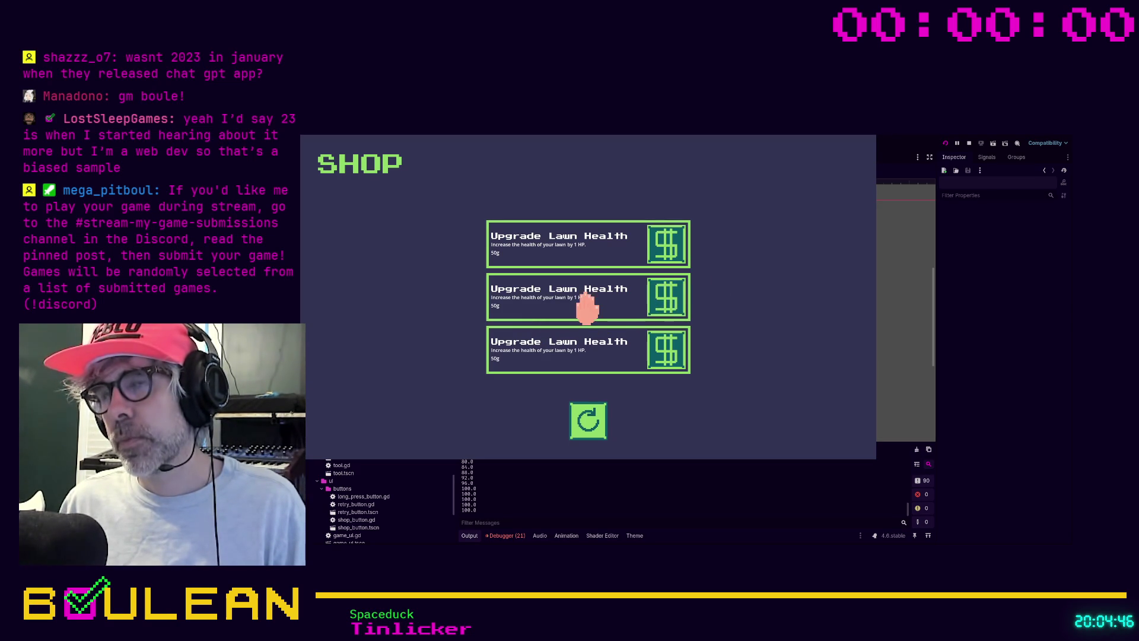
- Retry buying the second upgrade several times, then stop the test run
click(665, 302)
click(666, 299)
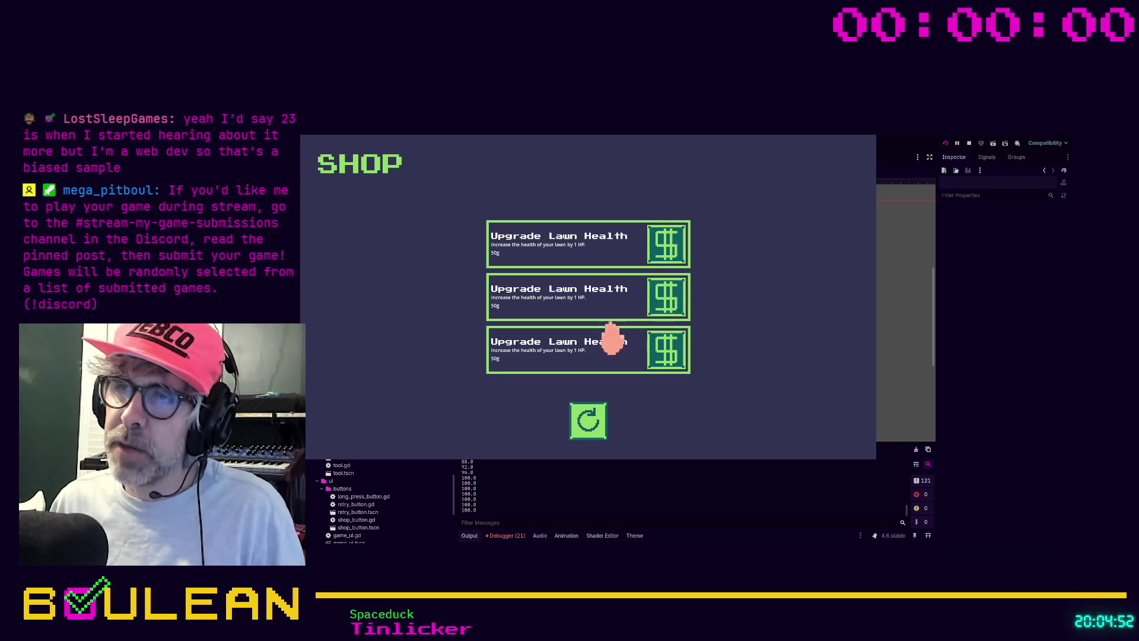
click(668, 301)
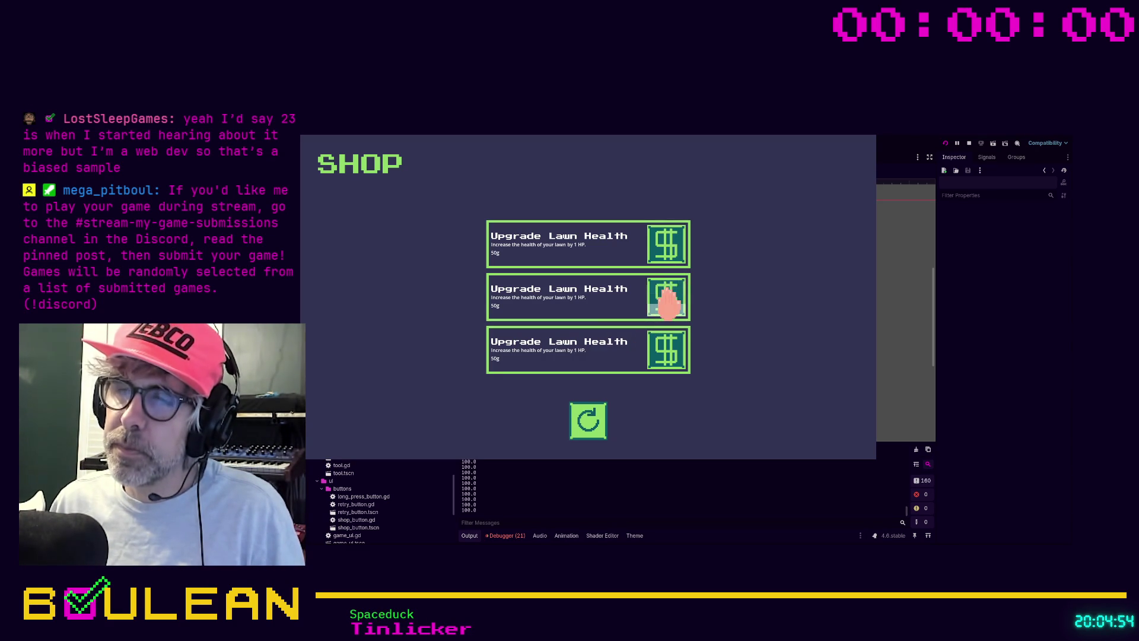
click(663, 303)
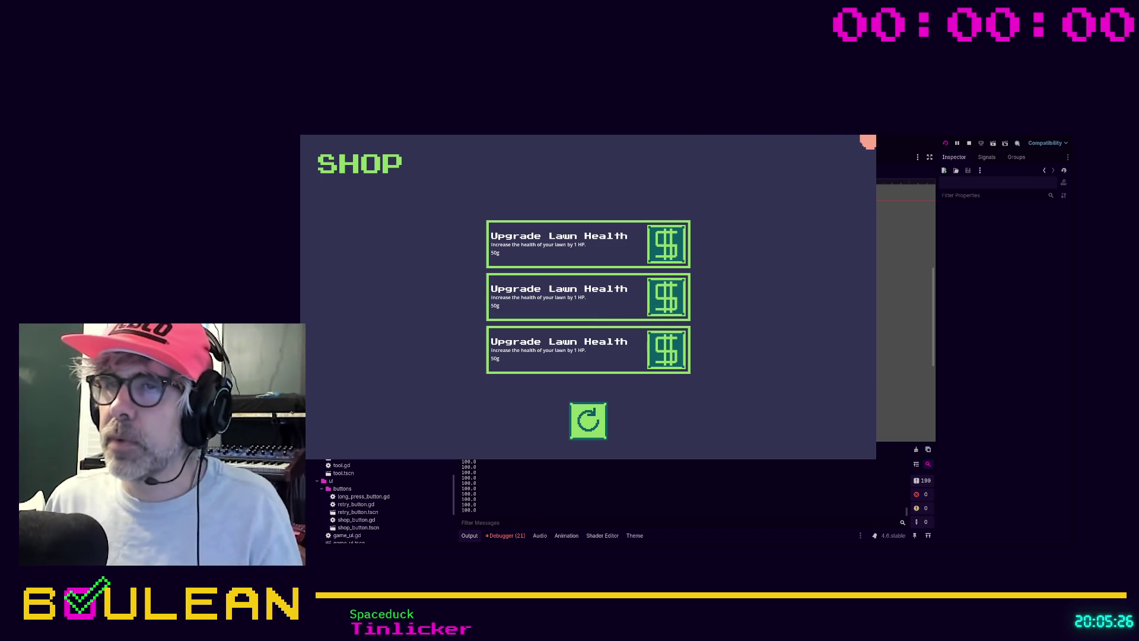
click(867, 141)
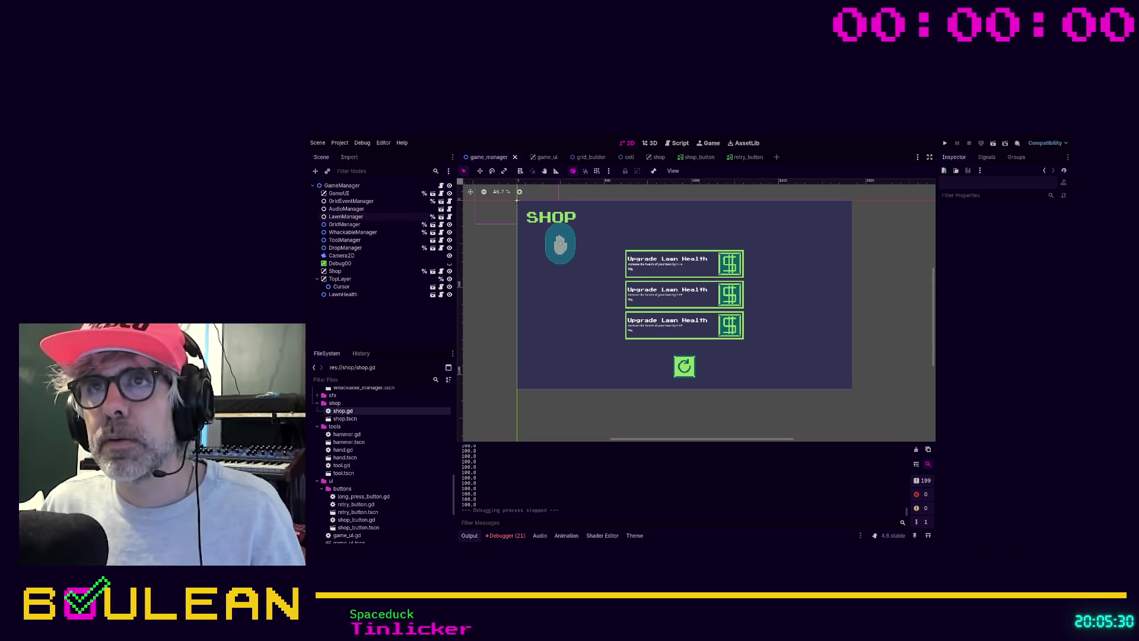
- Close the grid_builder scene tab and switch to the shop scene
click(544, 157)
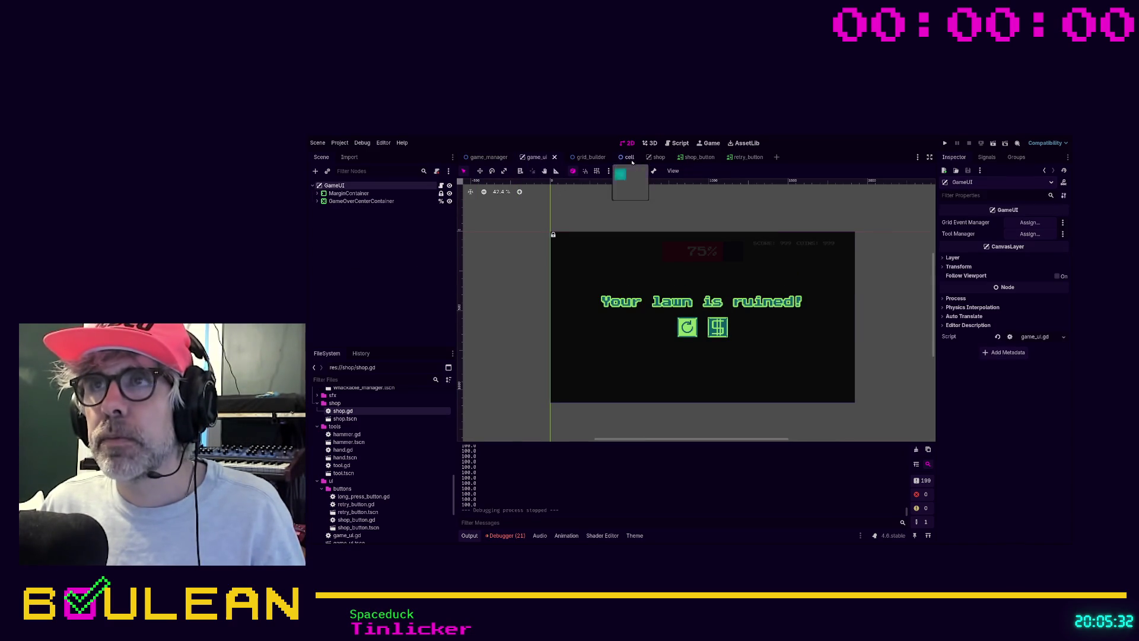
click(699, 158)
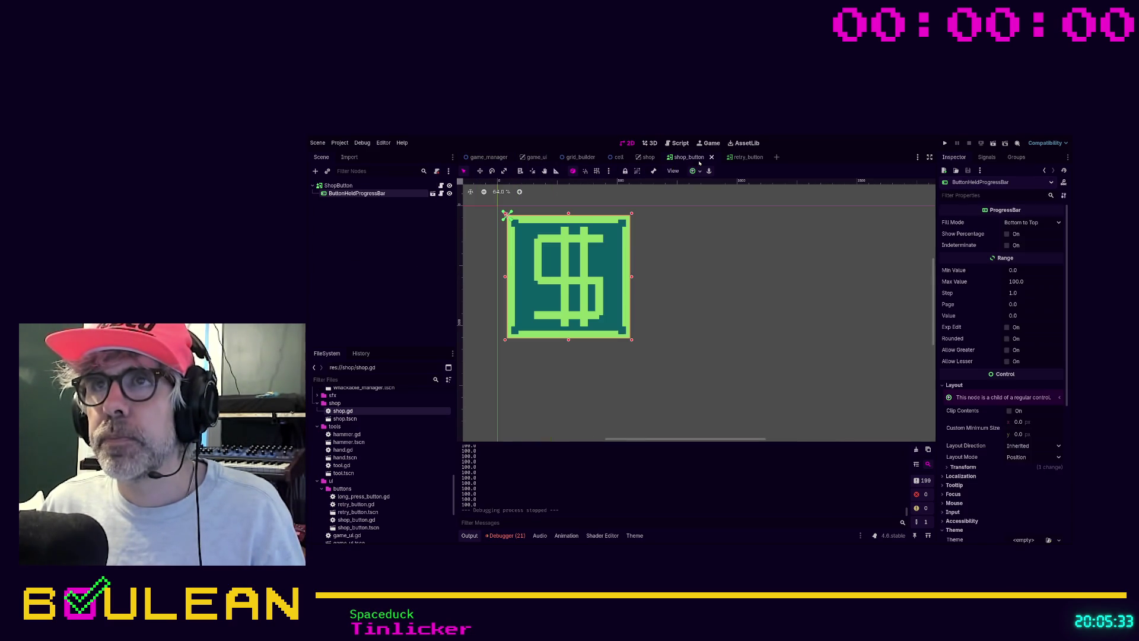
click(593, 158)
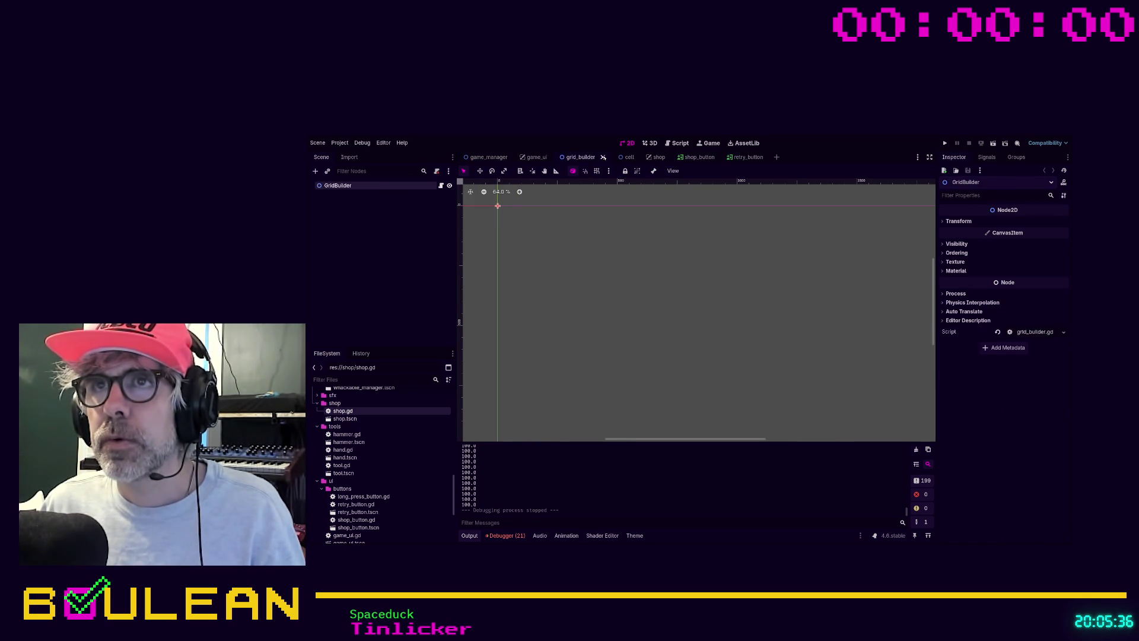
click(604, 157)
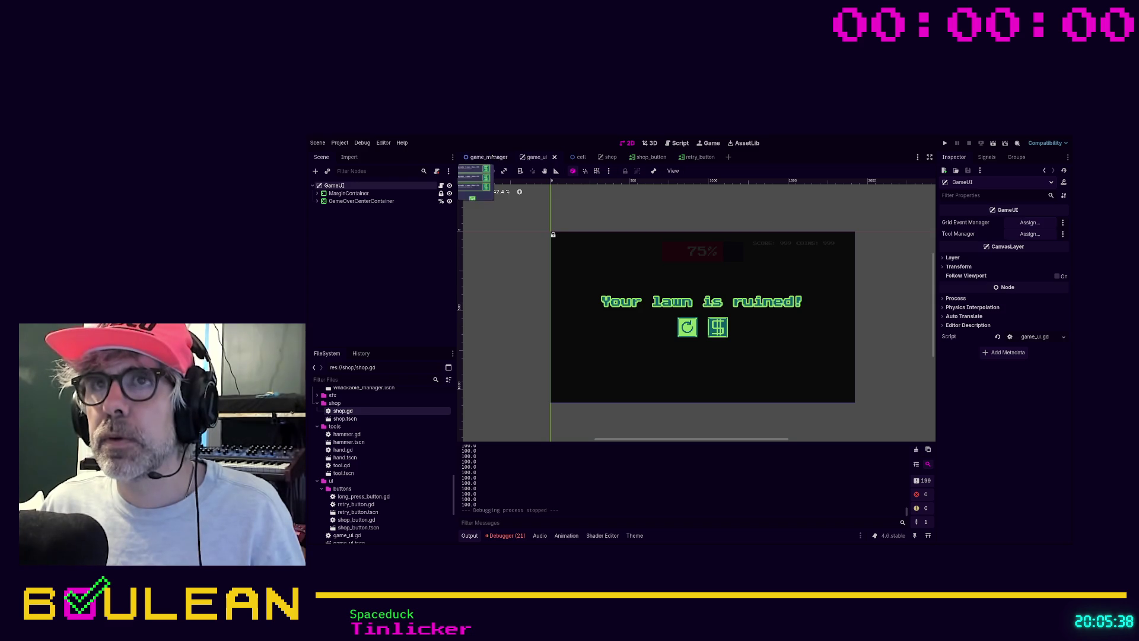
click(595, 158)
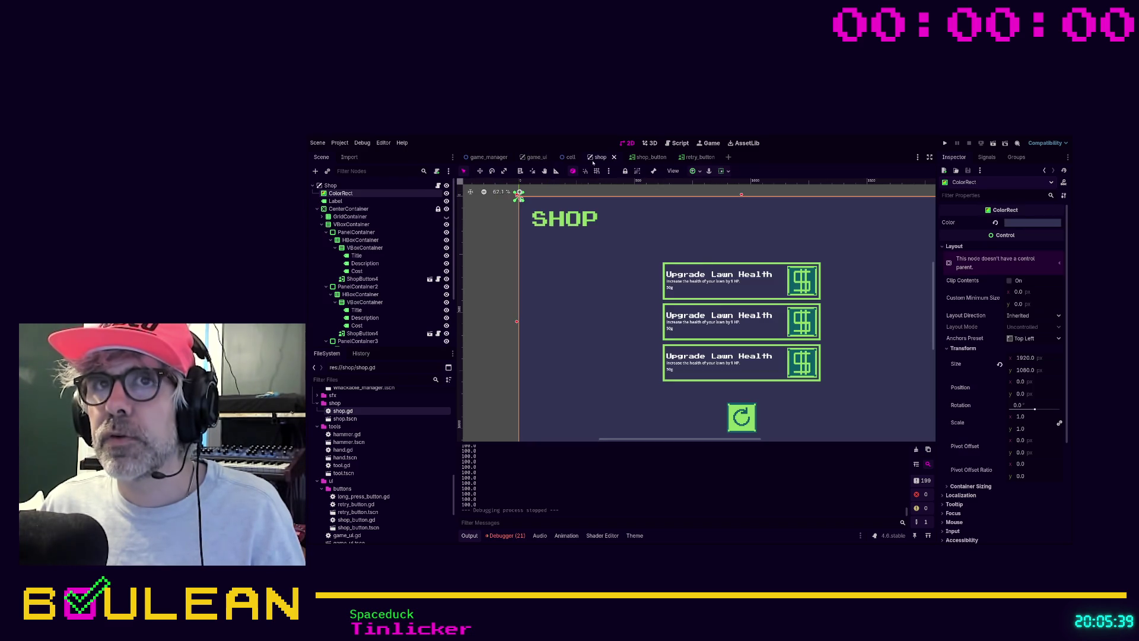
- Inspect the SHOP title label and toggle the ColorRect background's visibility
click(350, 200)
click(368, 193)
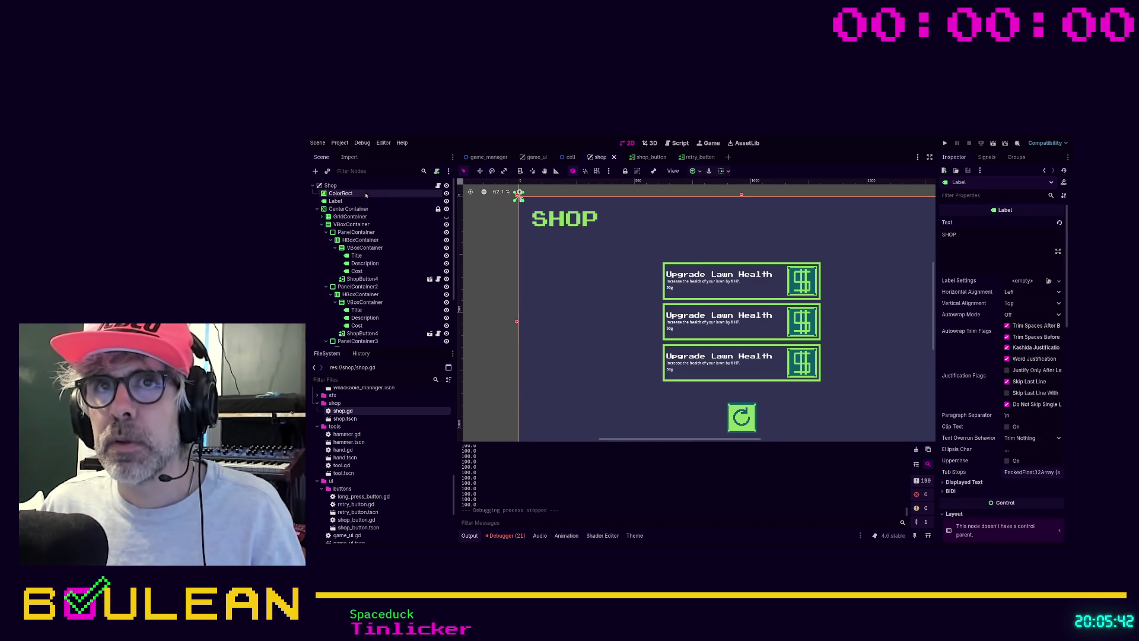
click(447, 192)
key(f)
click(447, 193)
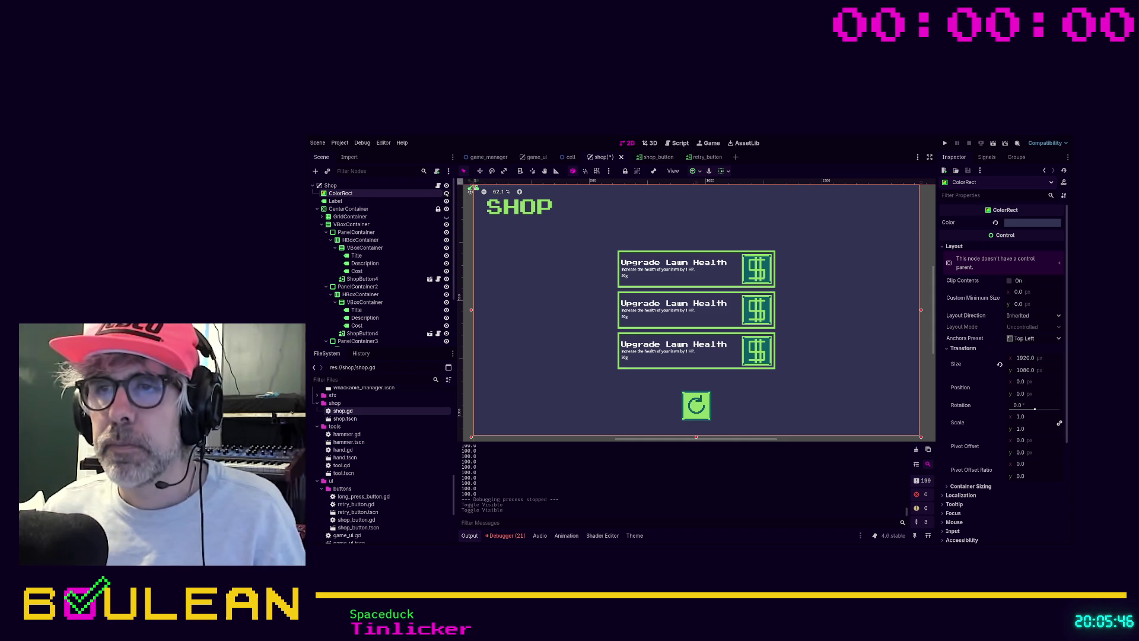
- Compare the GridContainer and VBoxContainer visibility, then delete the unused GridContainer
click(374, 209)
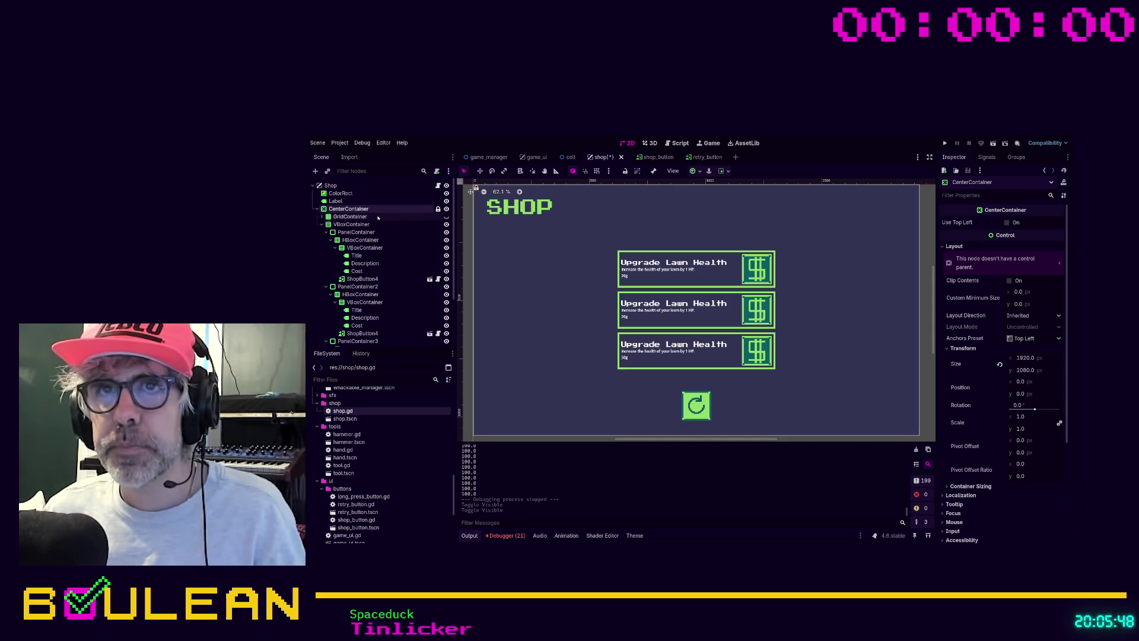
click(375, 217)
click(446, 217)
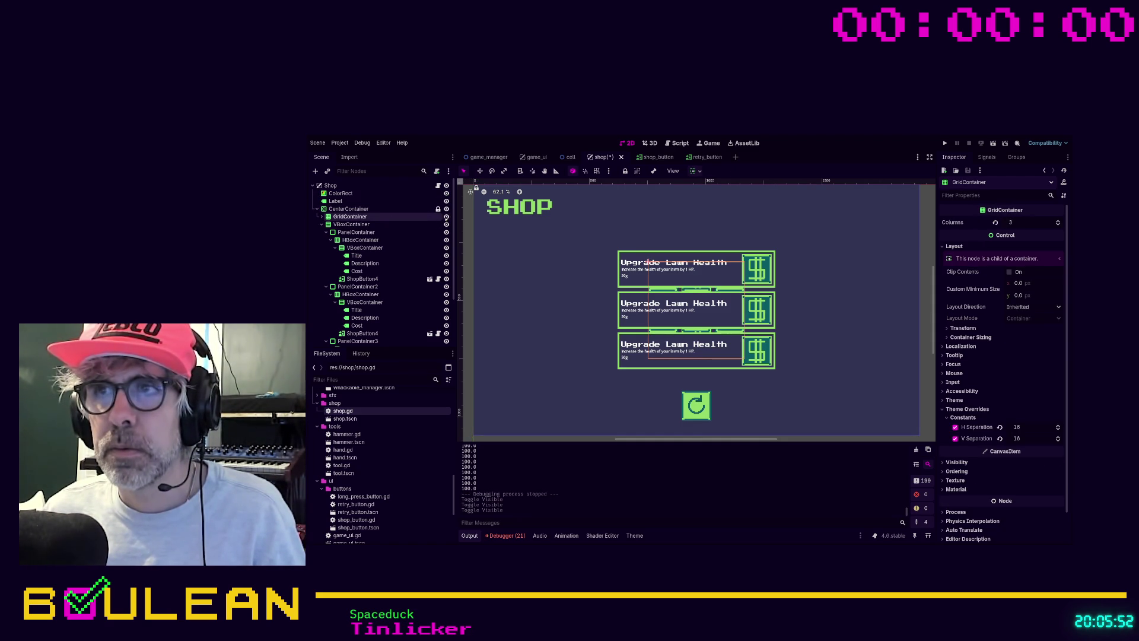
click(446, 224)
click(446, 224)
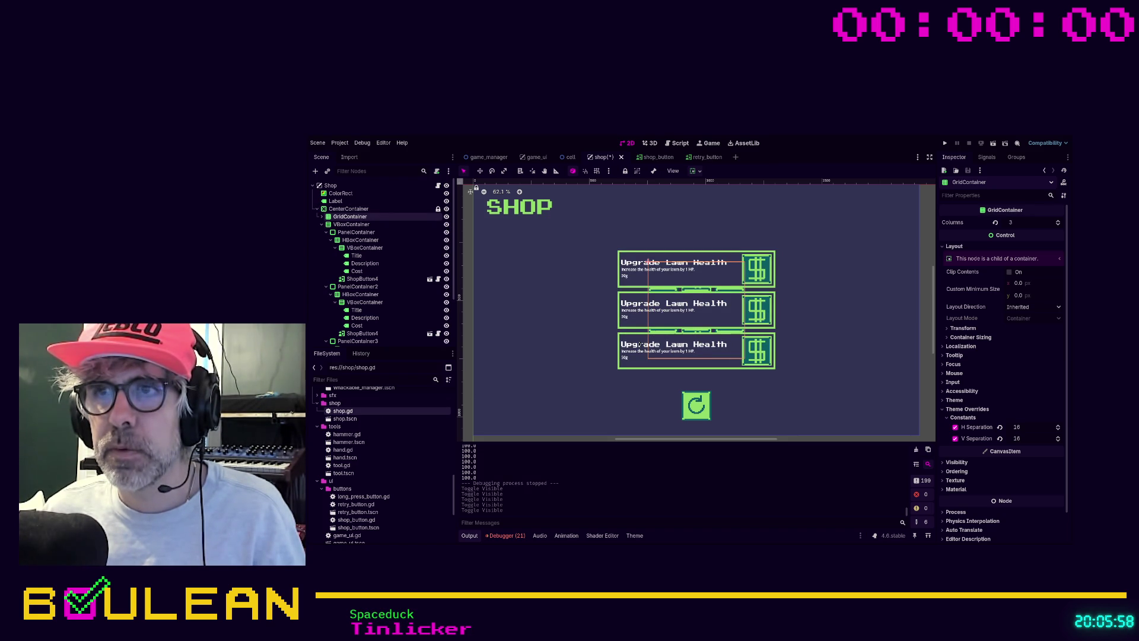
key(Delete)
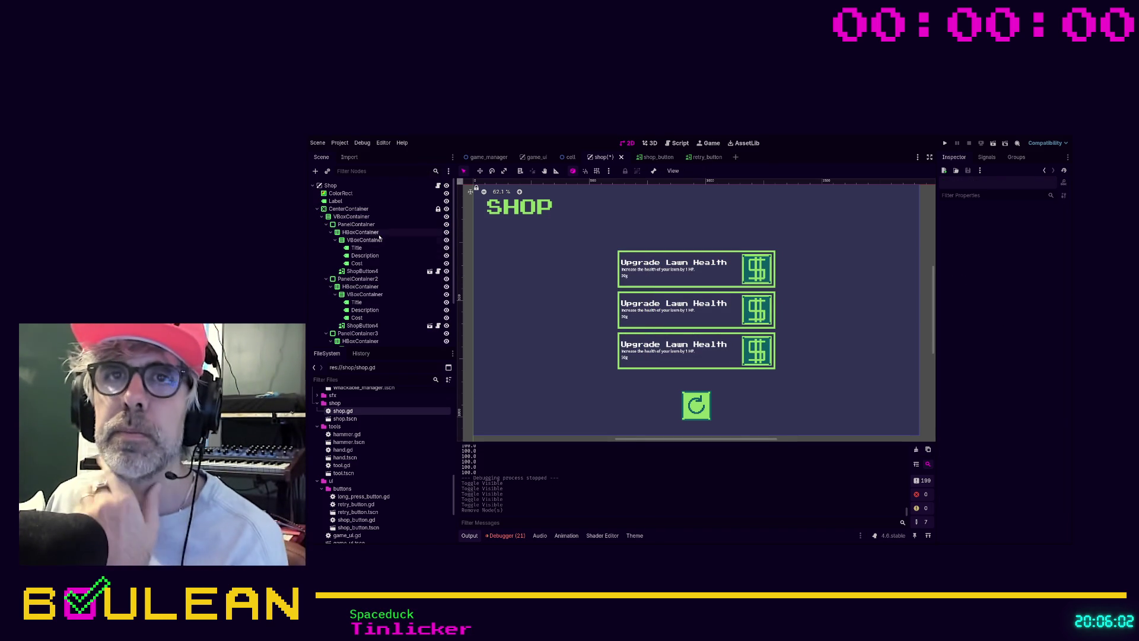
- Collapse the three PanelContainers under VBoxContainer and rename the first to UpgradePanel1
click(355, 210)
click(338, 217)
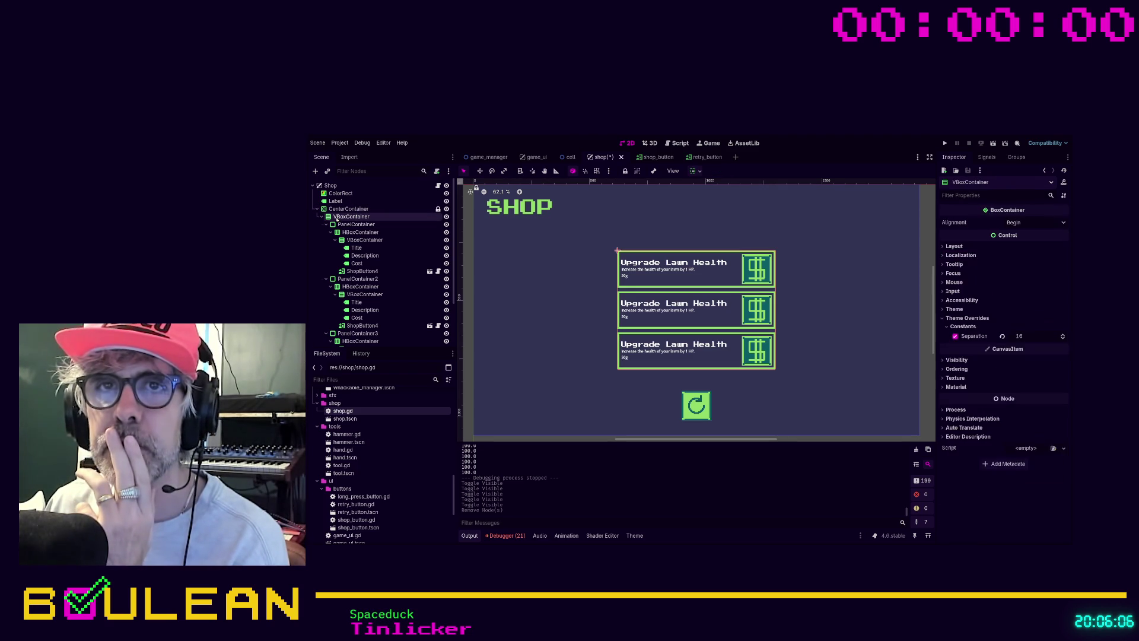
click(325, 225)
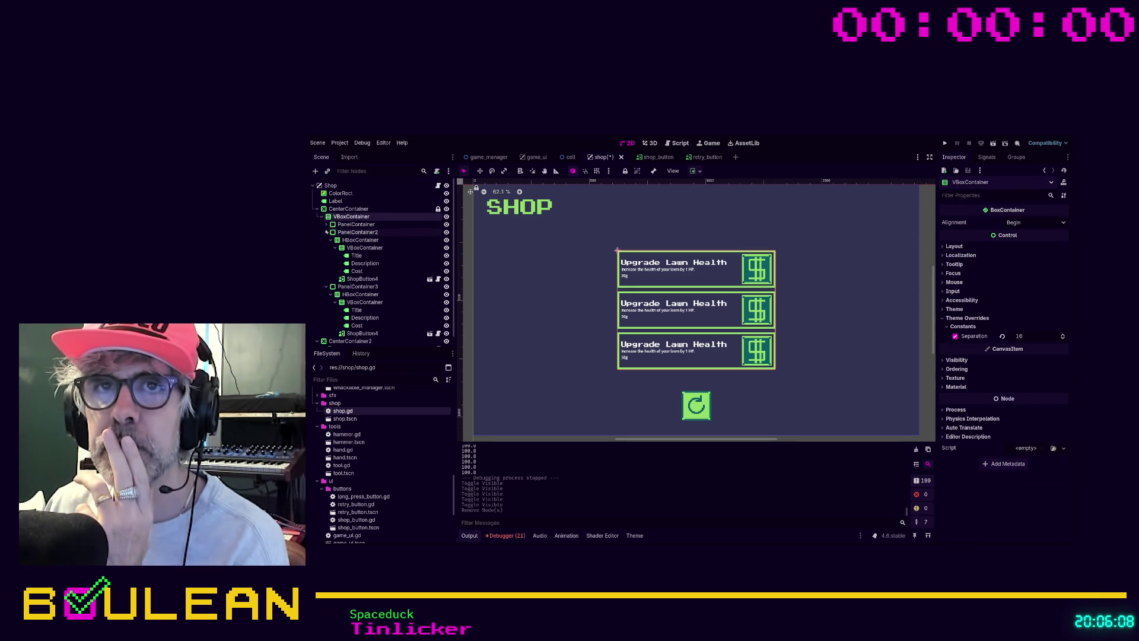
click(326, 232)
click(326, 240)
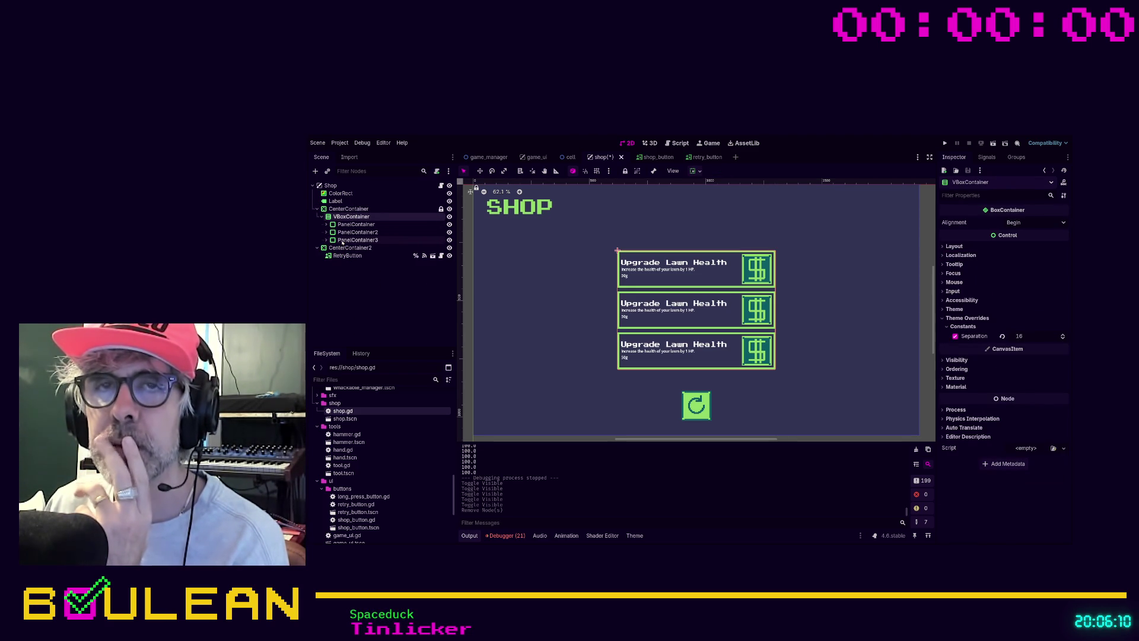
click(356, 224)
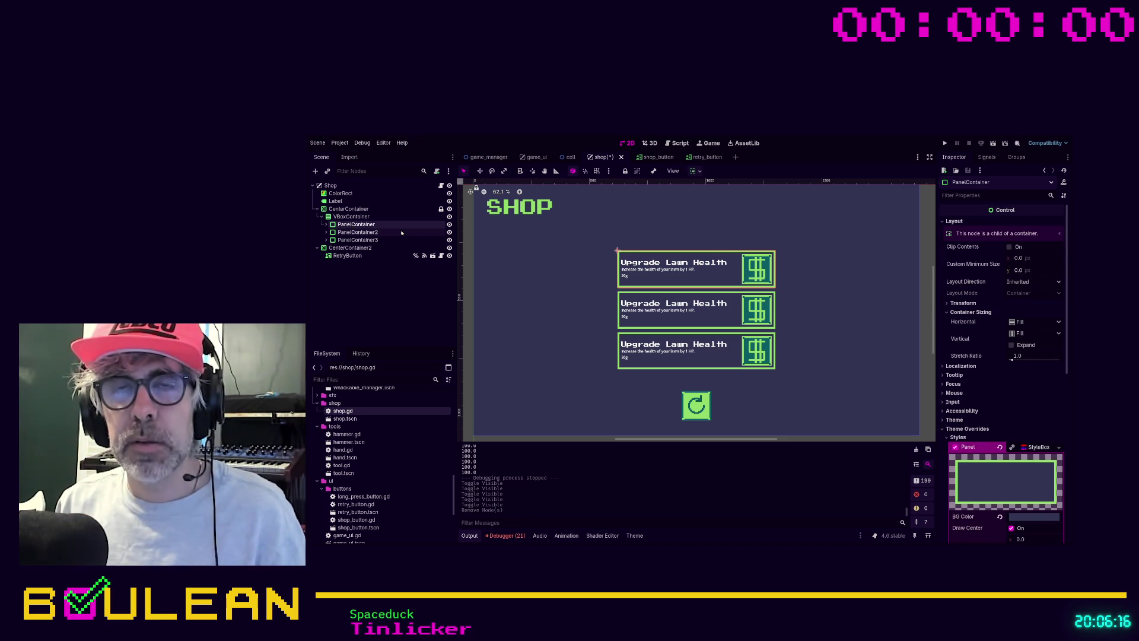
text(UpgradePanel)
key(Return)
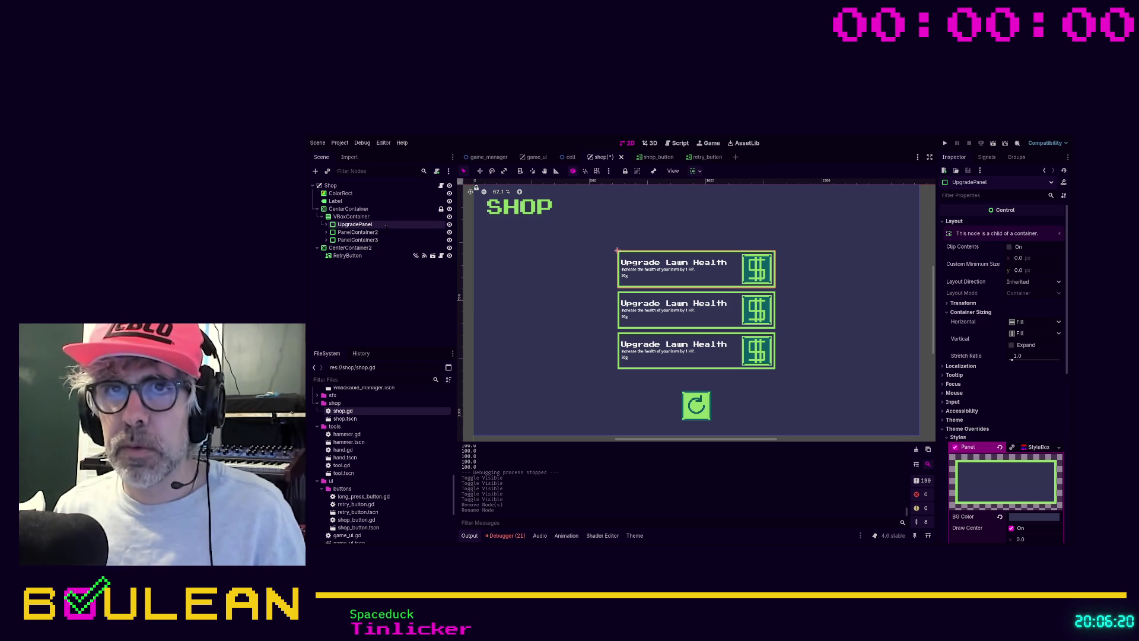
drag(387, 225, 387, 230)
- Rename the other panels UpgradePanel2 and UpgradePanel3, and save UpgradePanel1 as a scene
click(364, 233)
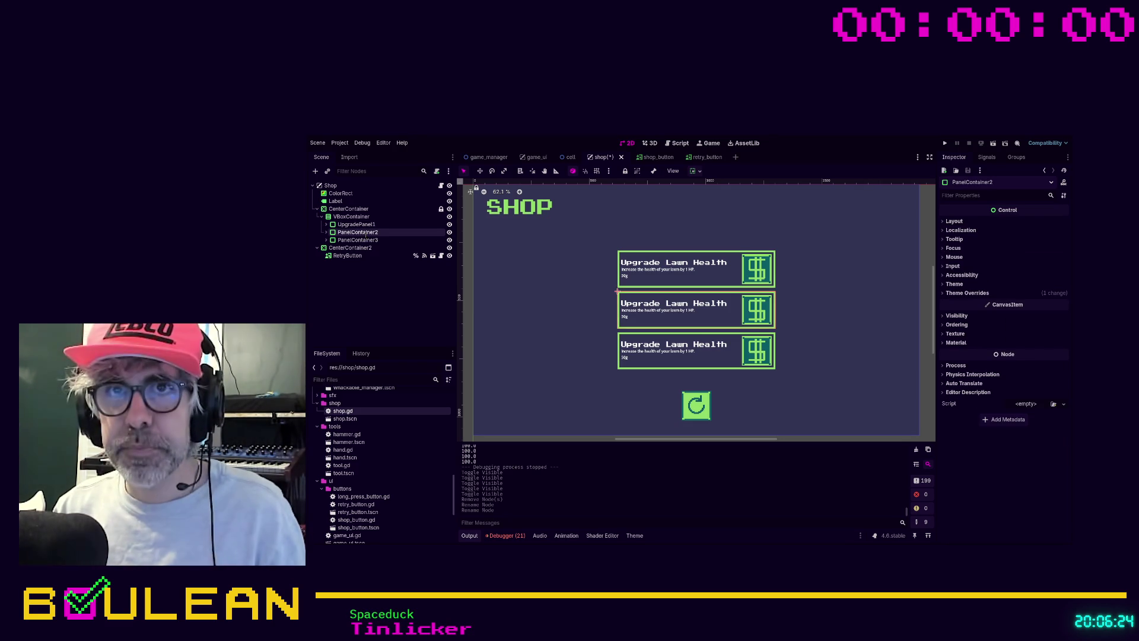
double_click(358, 233)
text(UpgradePanel2)
key(Return)
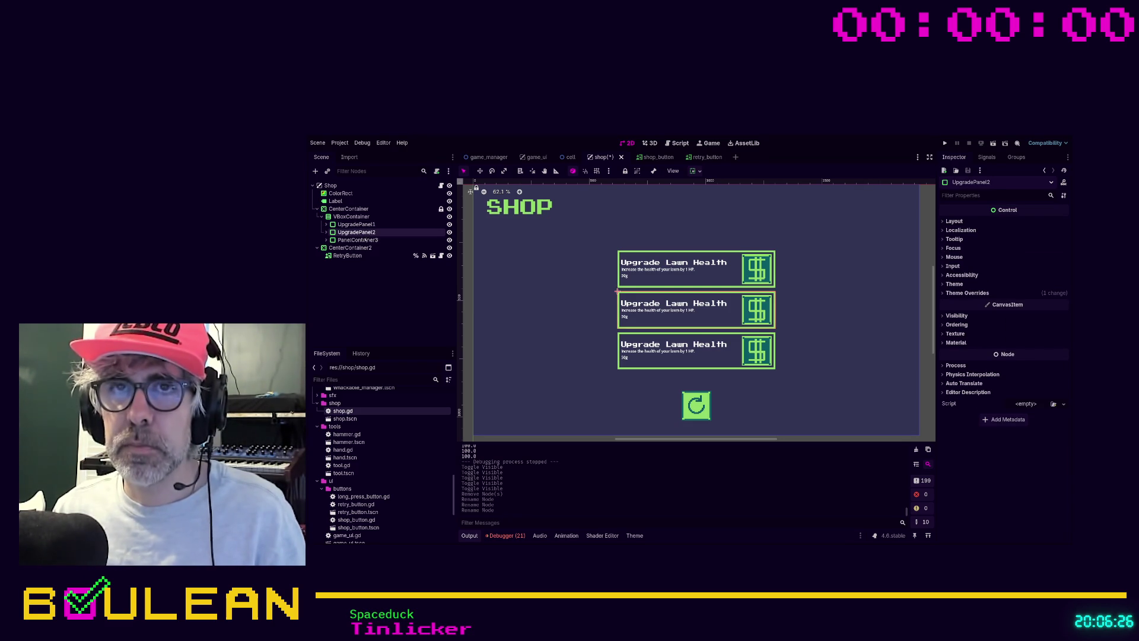
click(363, 239)
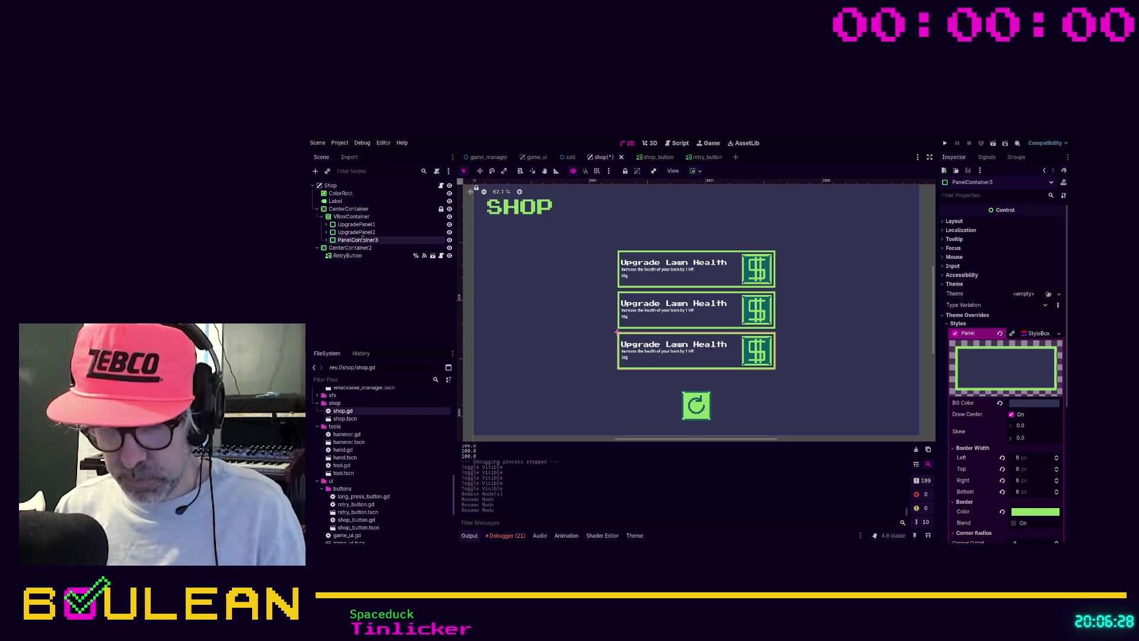
text(UpgradePanel3)
key(Return)
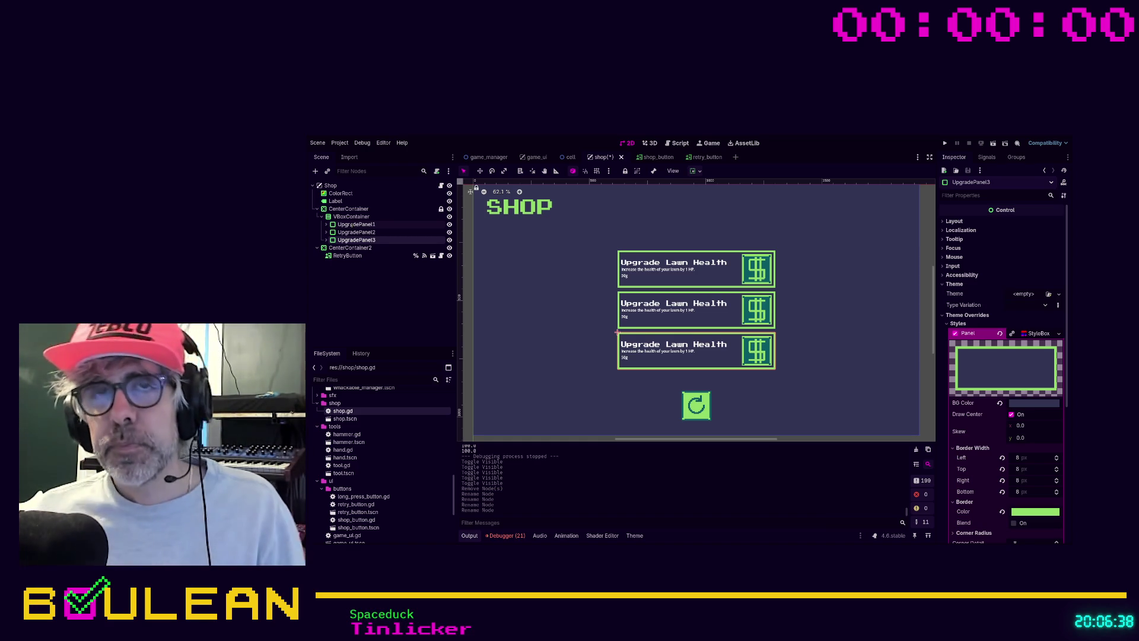
click(352, 225)
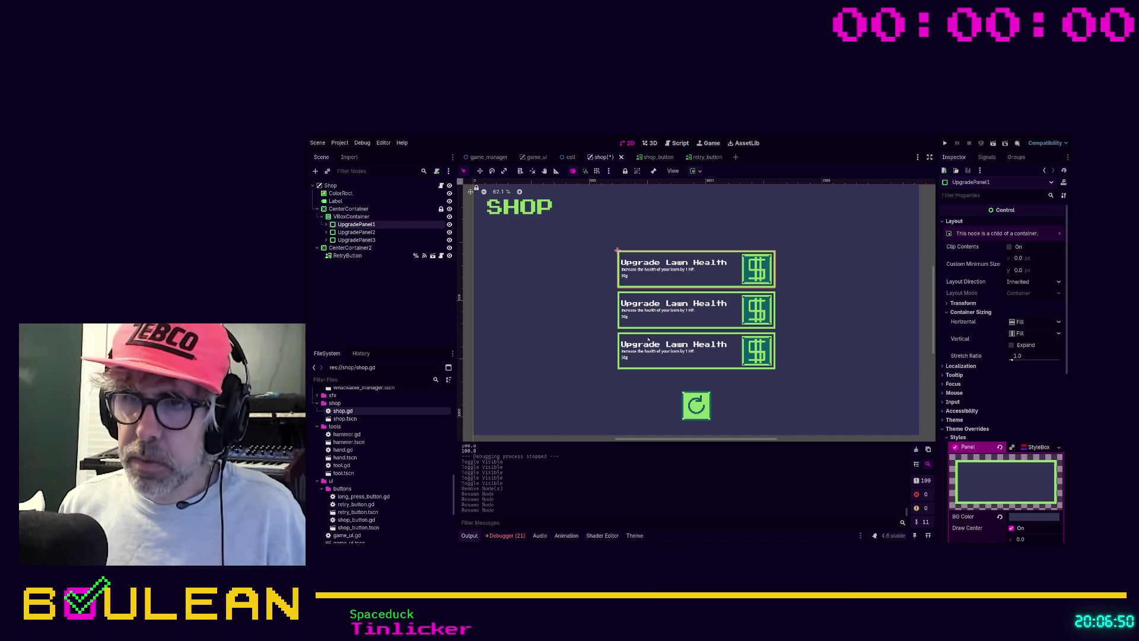
key(Return)
- Open the UpgradePanel1 scene and rename its root node to UpgradePanel
click(441, 224)
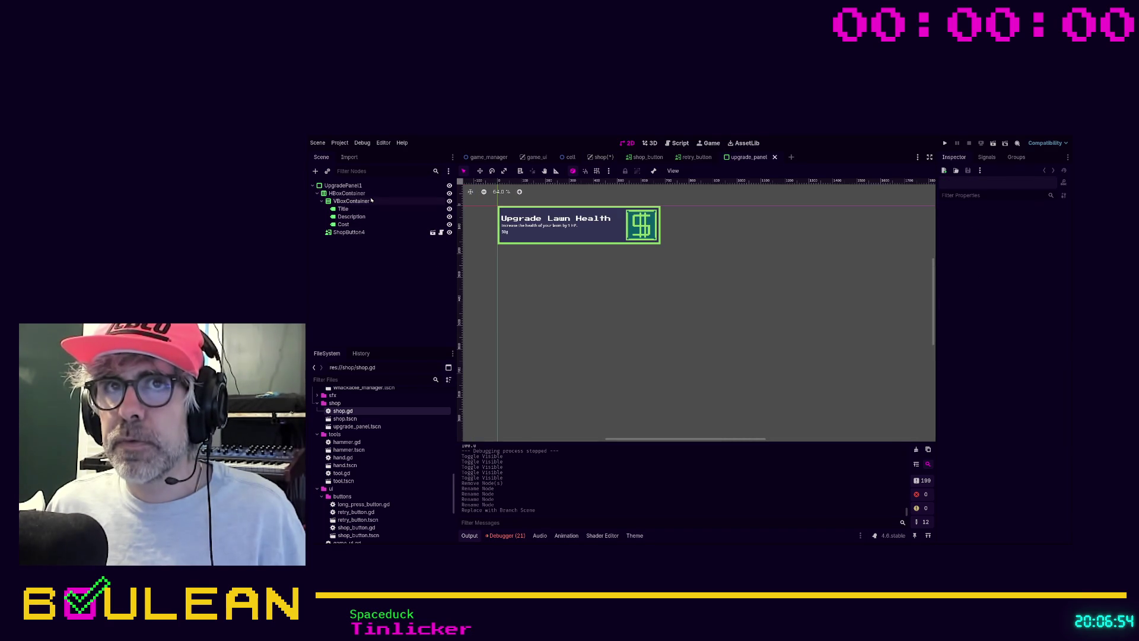
click(355, 186)
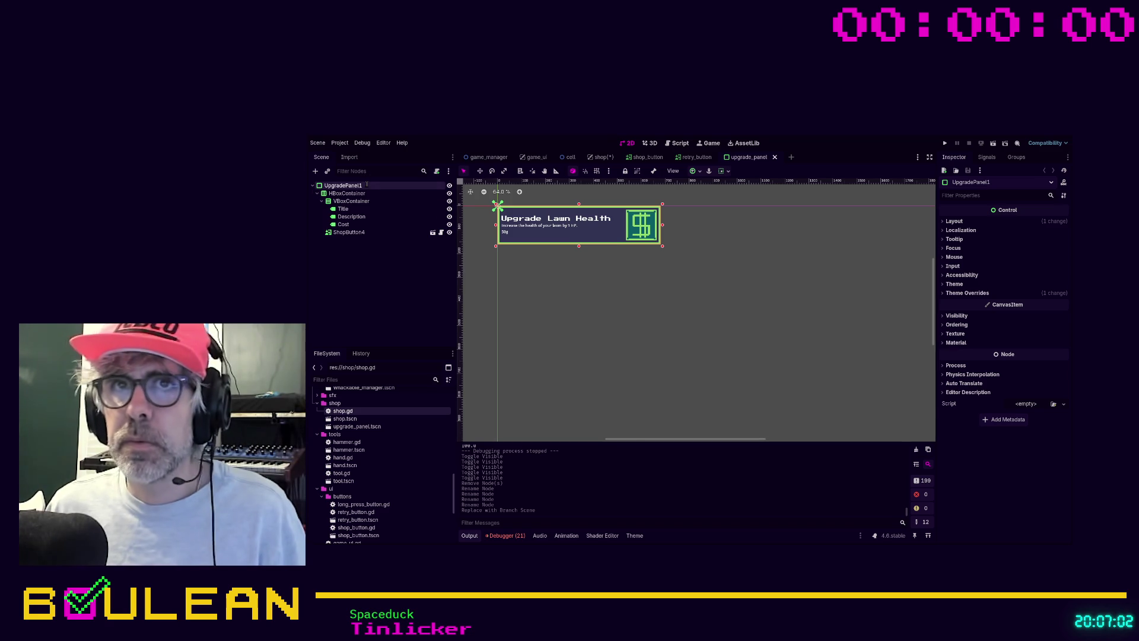
key(BackSpace)
key(Return)
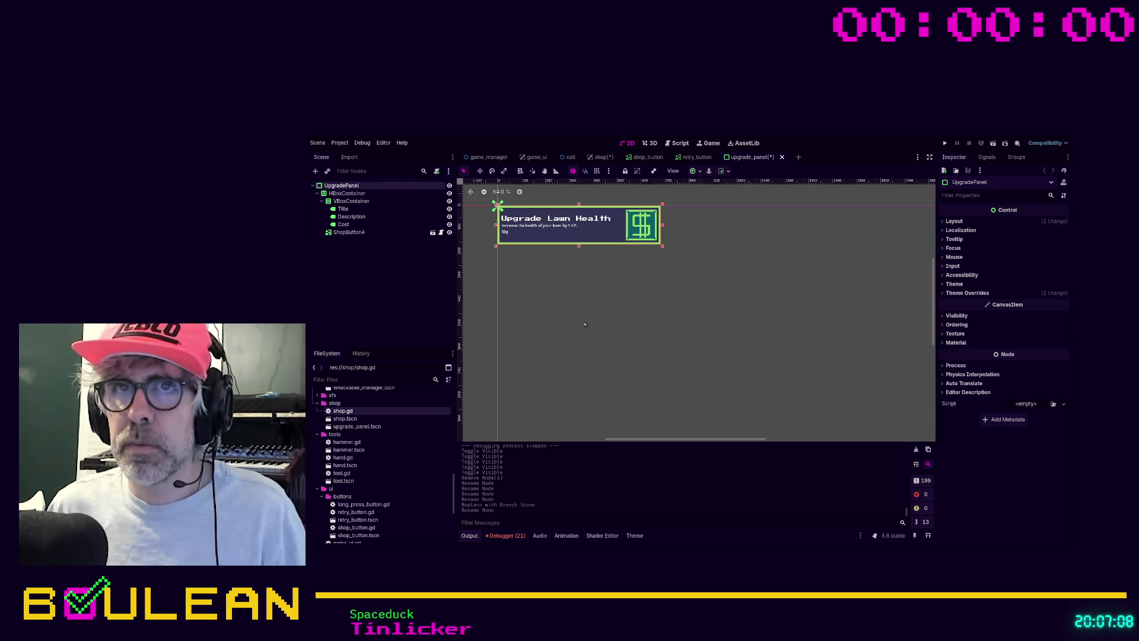
- Attach a new upgrade_panel.gd script and add a blank first line above 'extends PanelContainer'
key(Return)
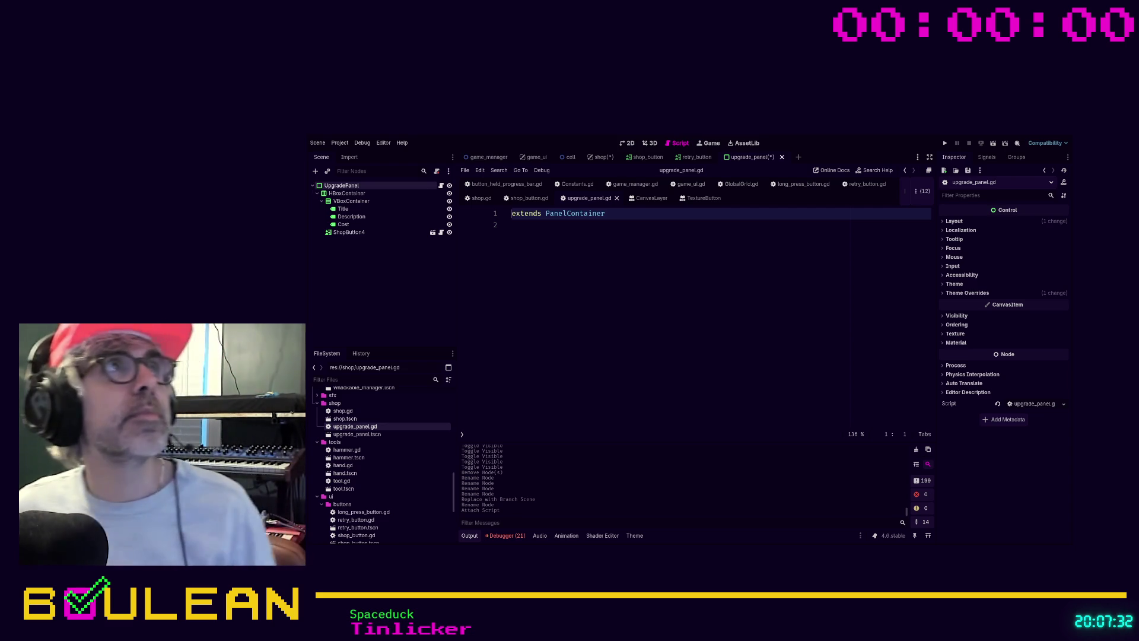
click(734, 338)
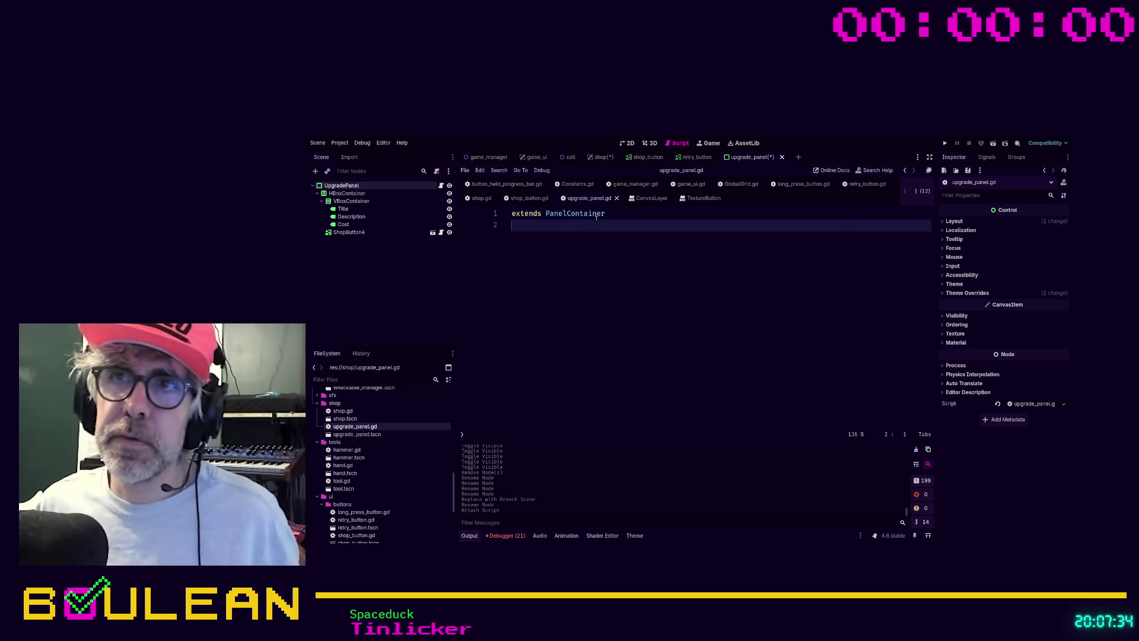
key(Up)
key(Return)
key(Up)
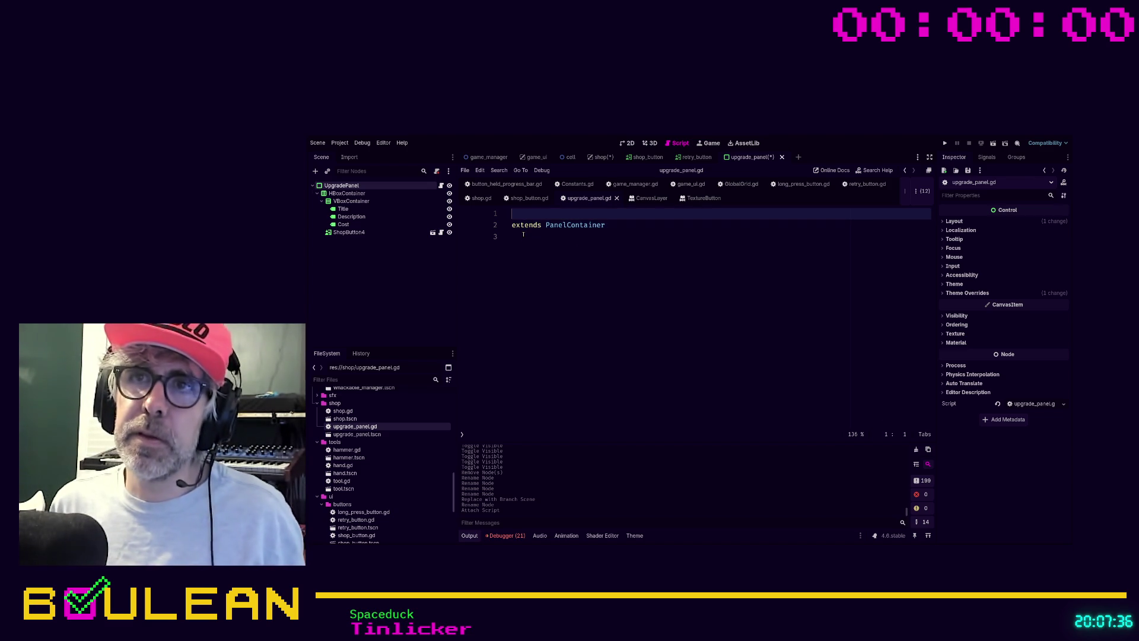
- Add 'class_name UpgradePanel' on line 1 of upgrade_panel.gd
text(cll)
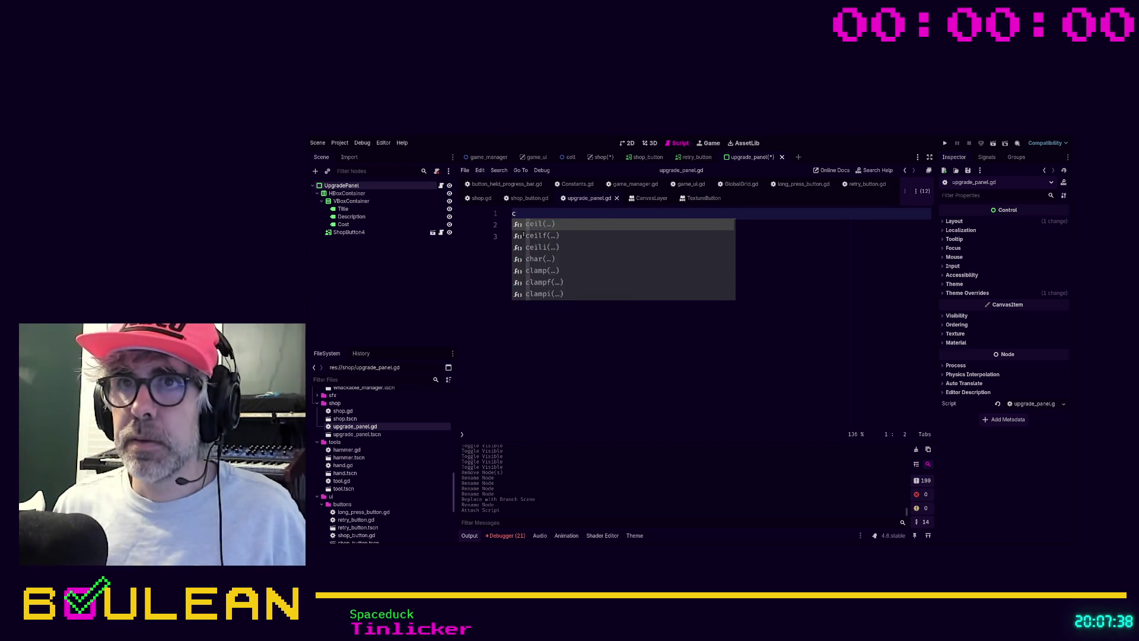
key(BackSpace)
text(ass_name )
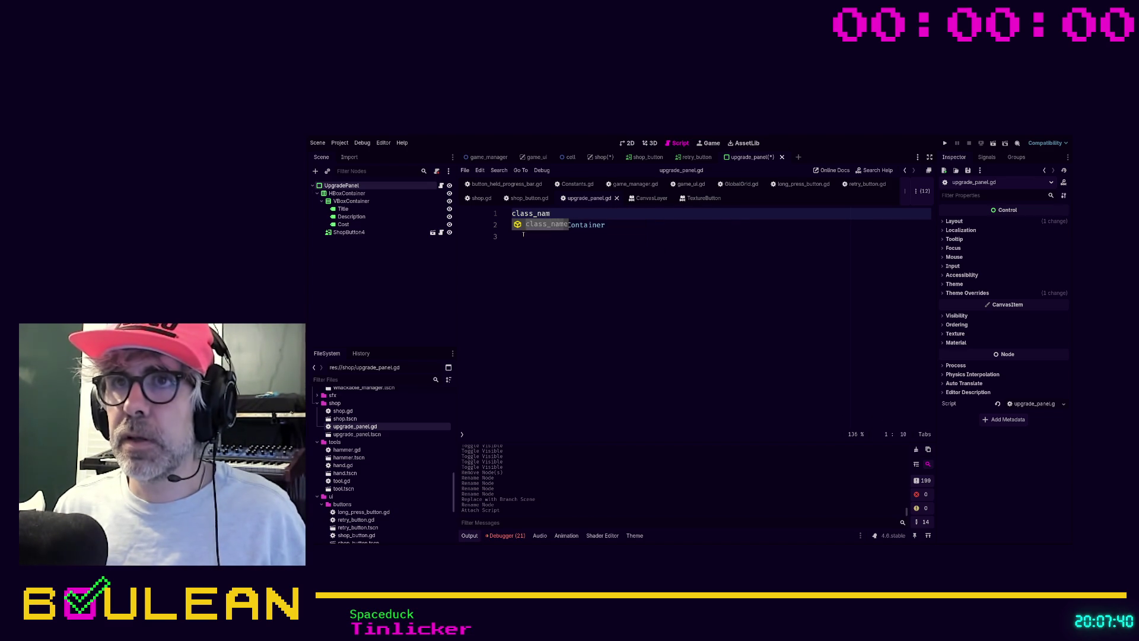
text(UpgradePa)
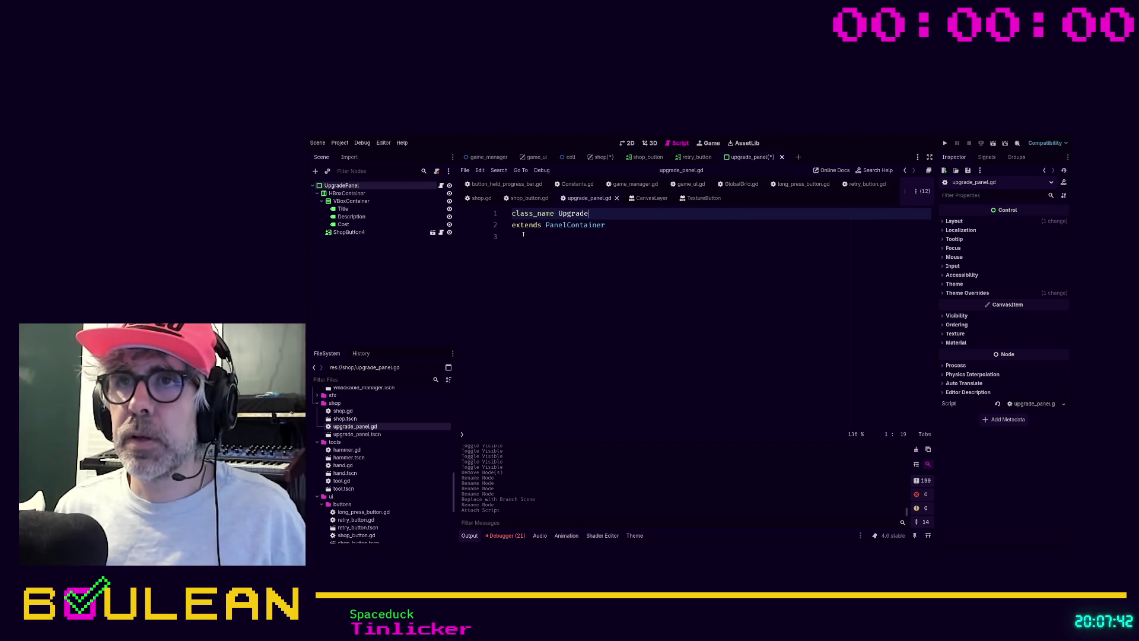
text(nel)
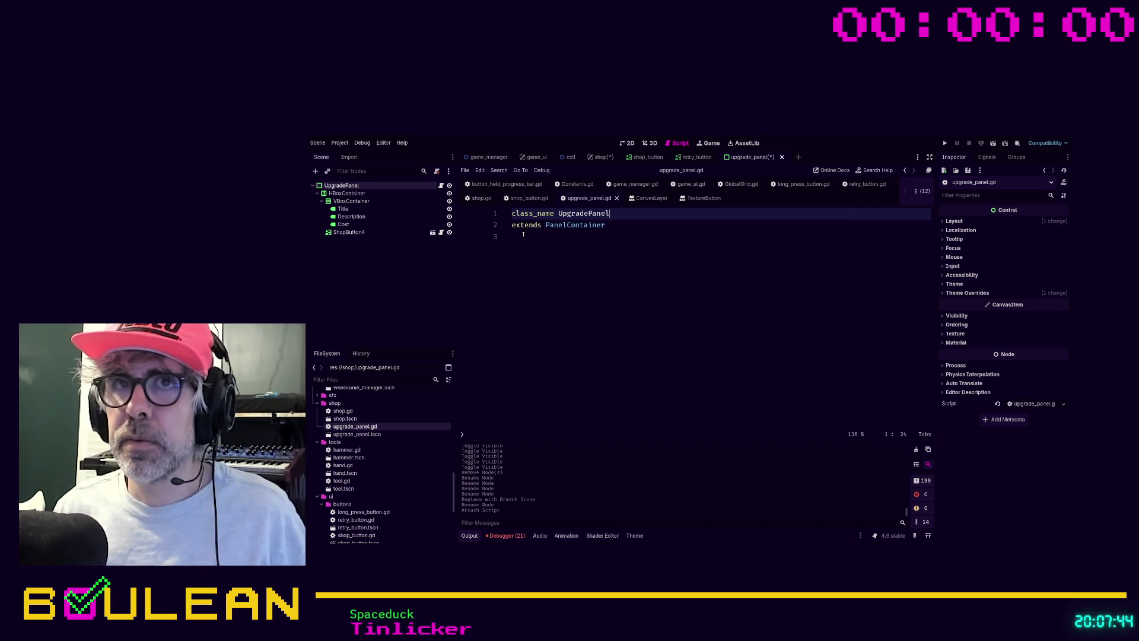
key(Down)
key(Down)
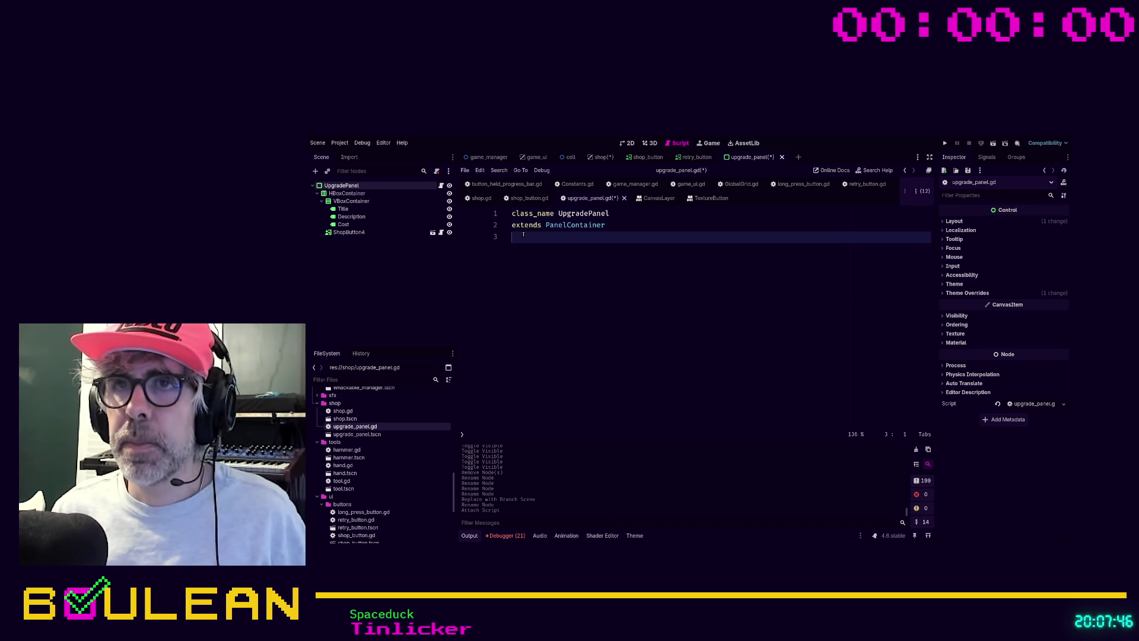
key(Return)
key(Return)
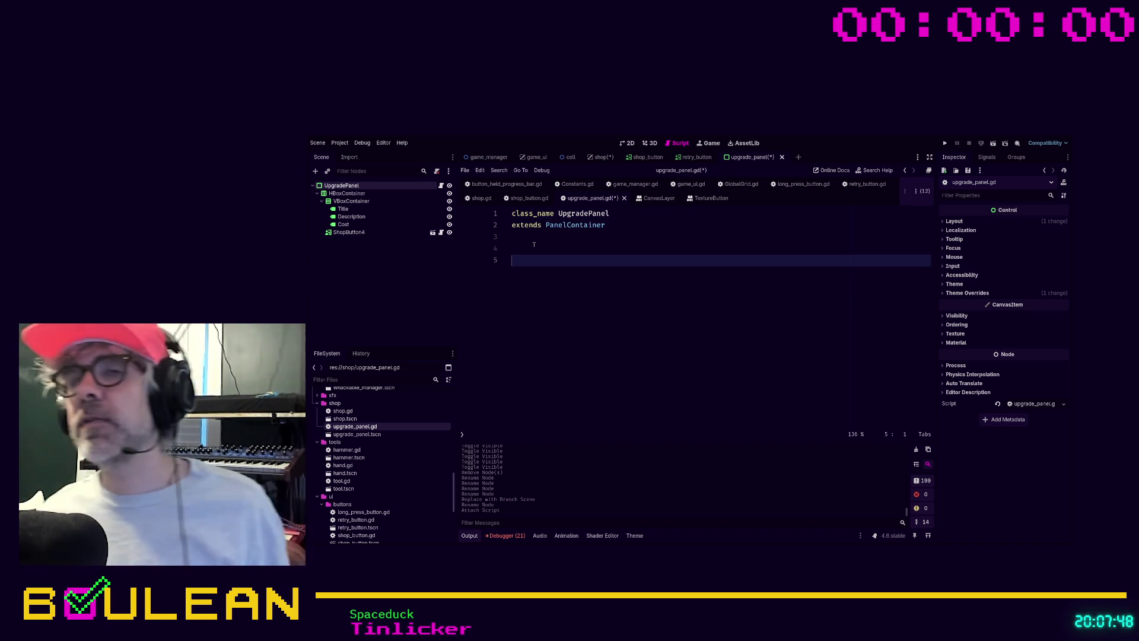
click(534, 245)
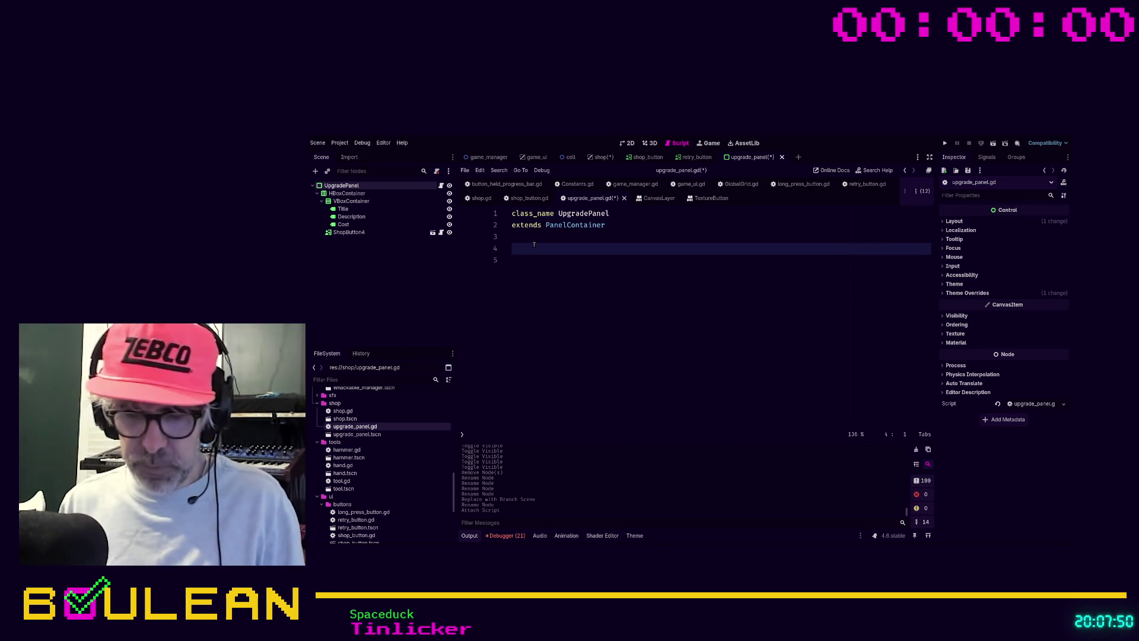
text(@epo)
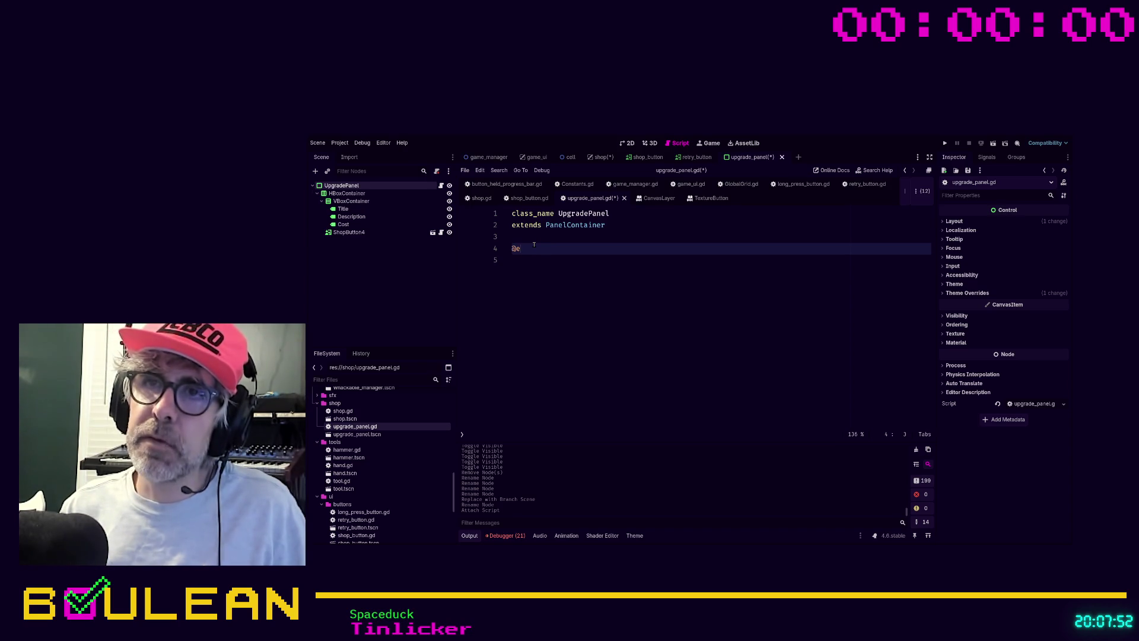
key(Return)
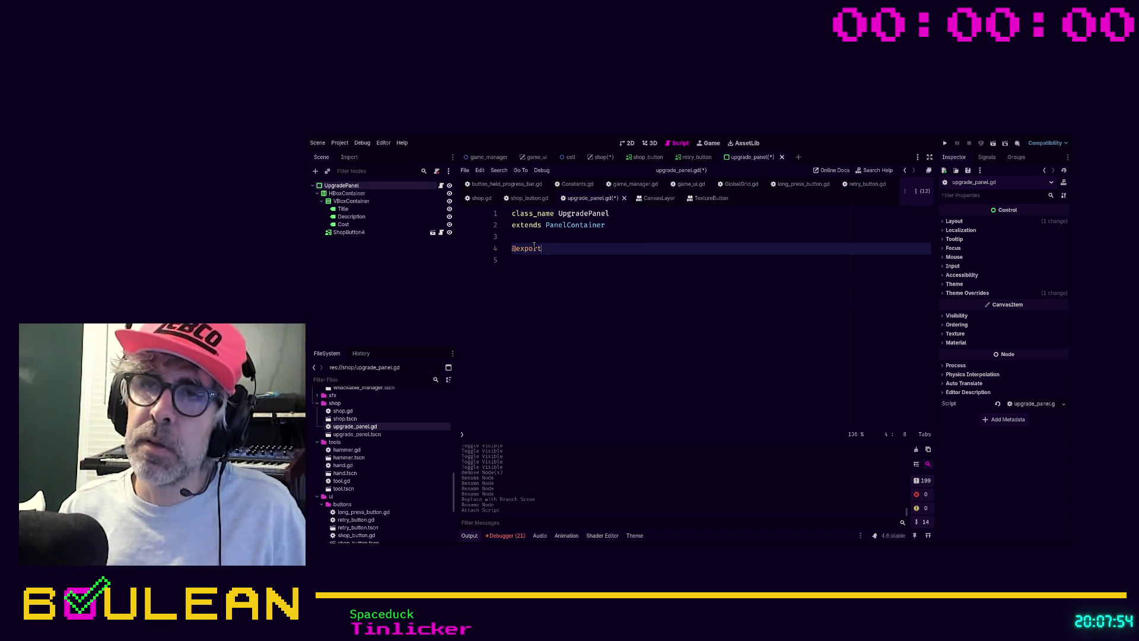
text(vae )
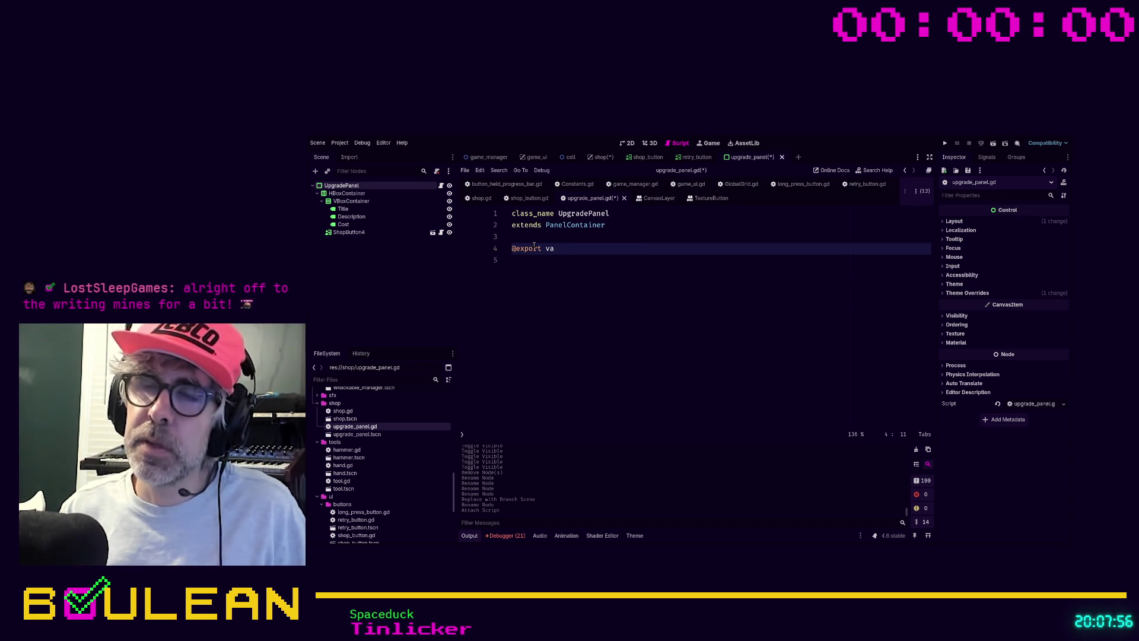
text(r upgrad)
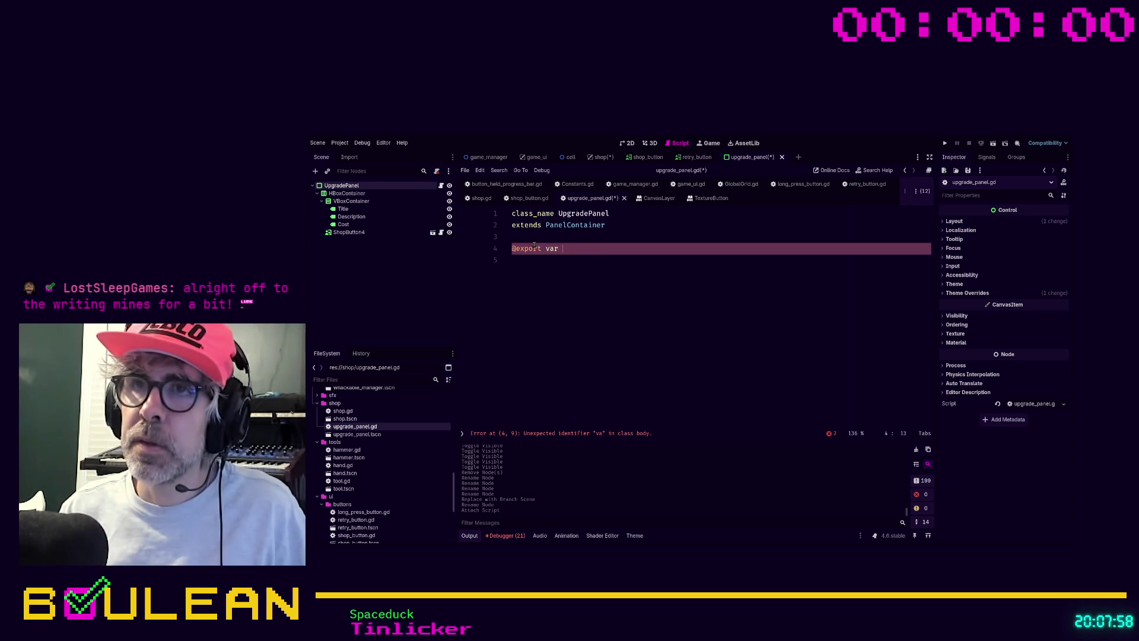
text(res: Up)
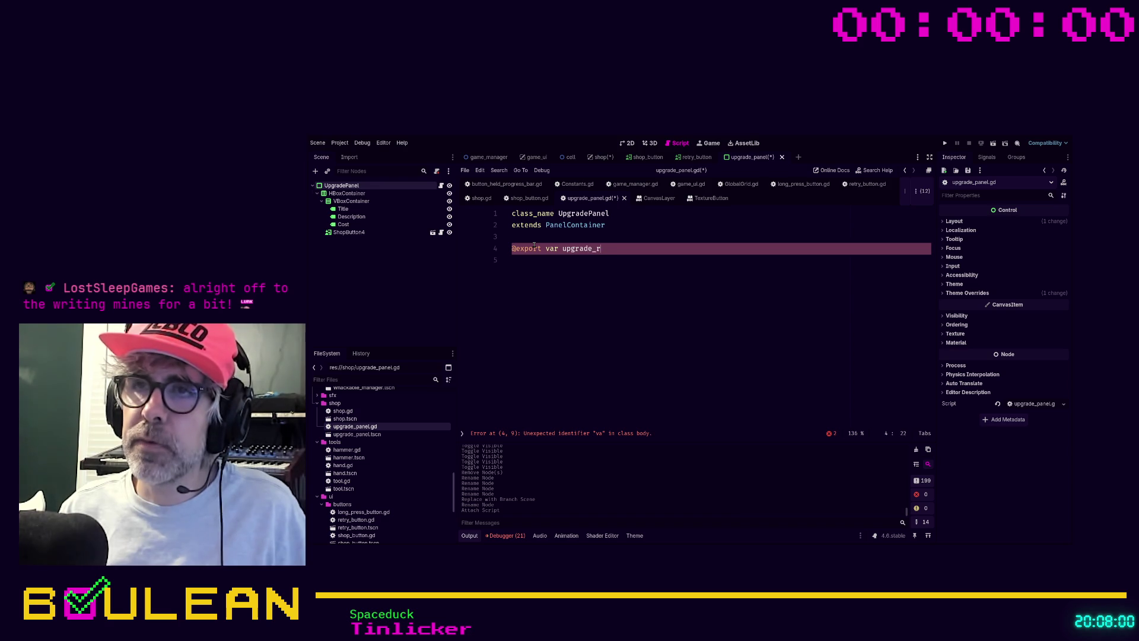
key(Return)
key(Down)
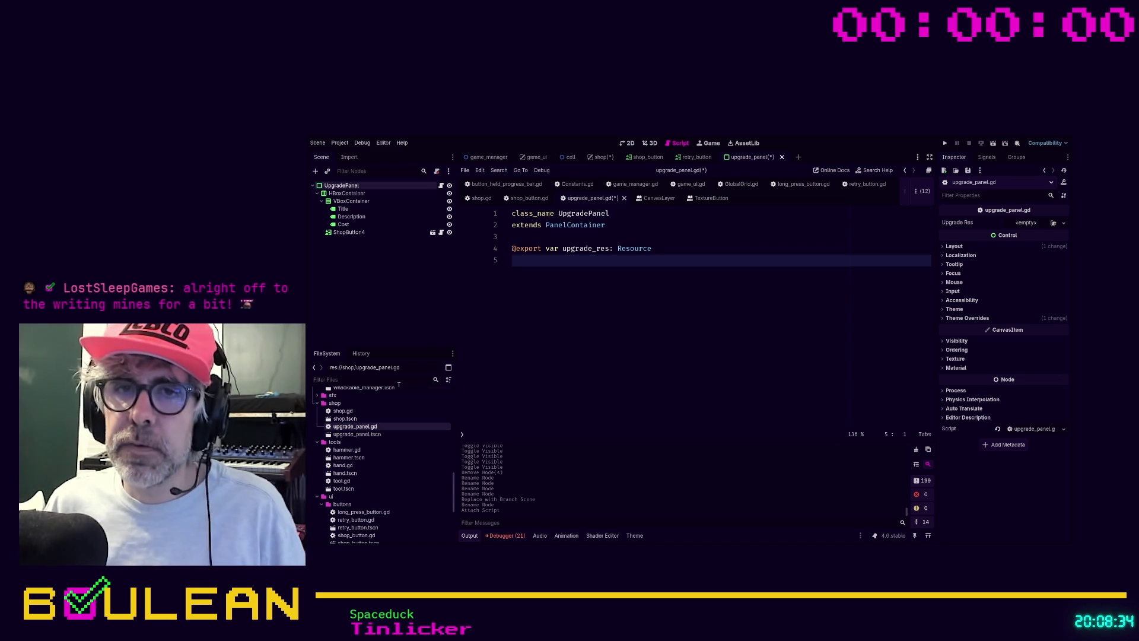
click(334, 404)
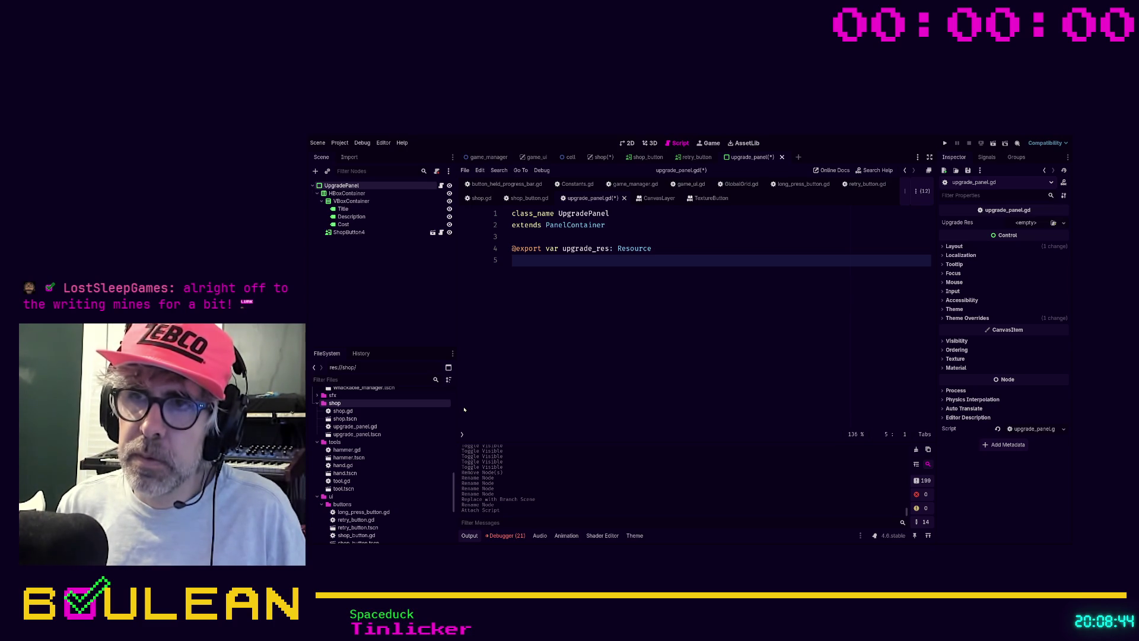
- Expand the shop/upgrades folder and check the new upgrade_res.tres file
click(340, 413)
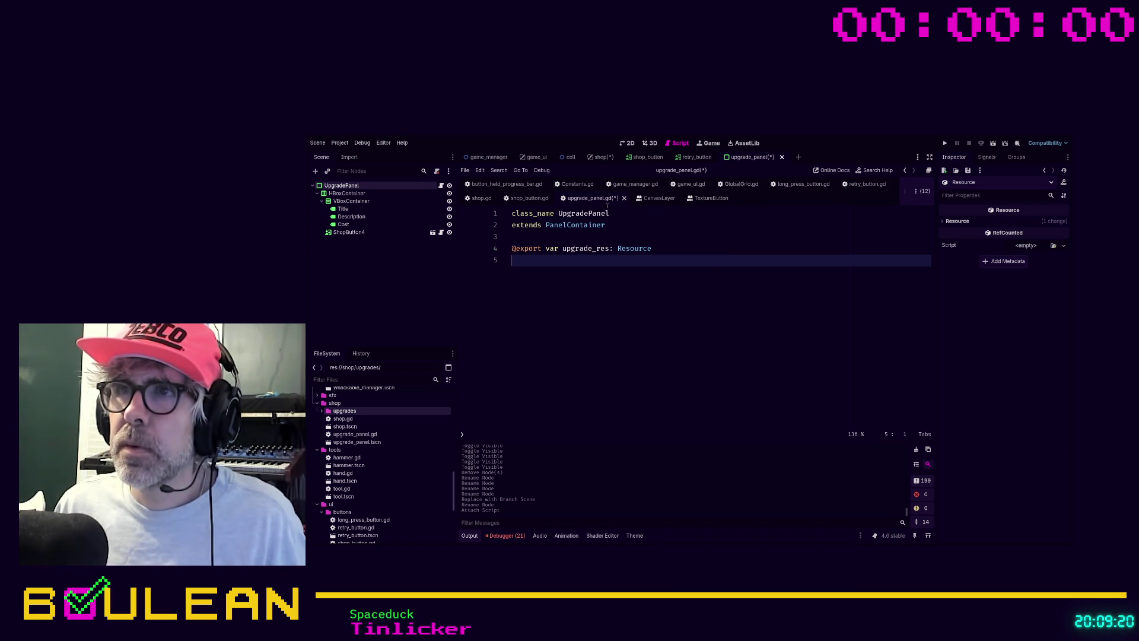
click(322, 411)
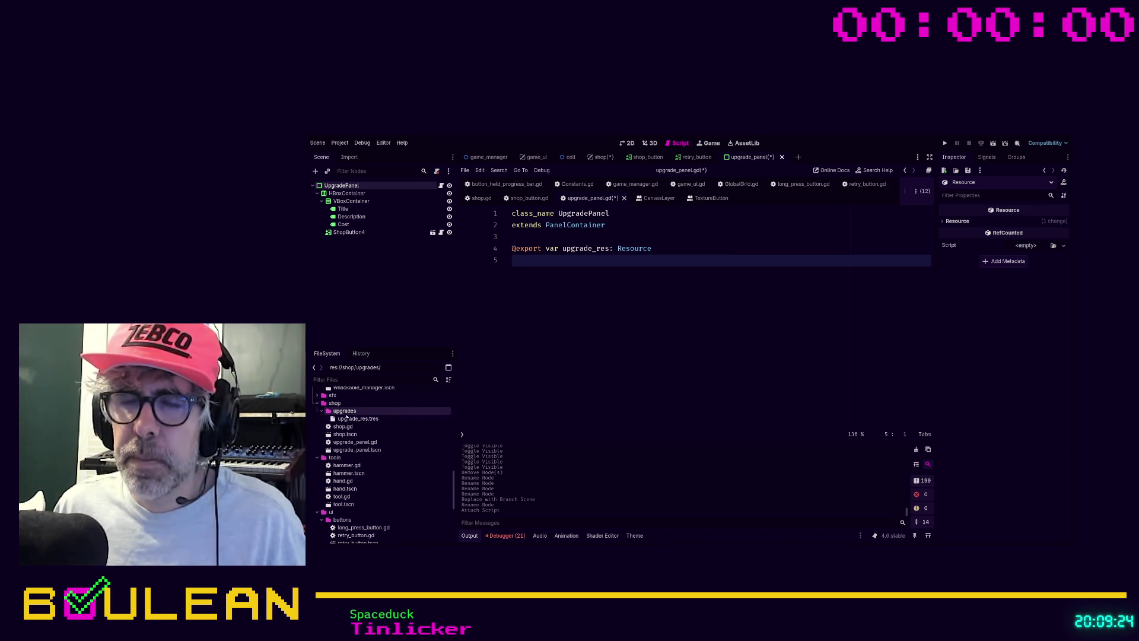
click(348, 419)
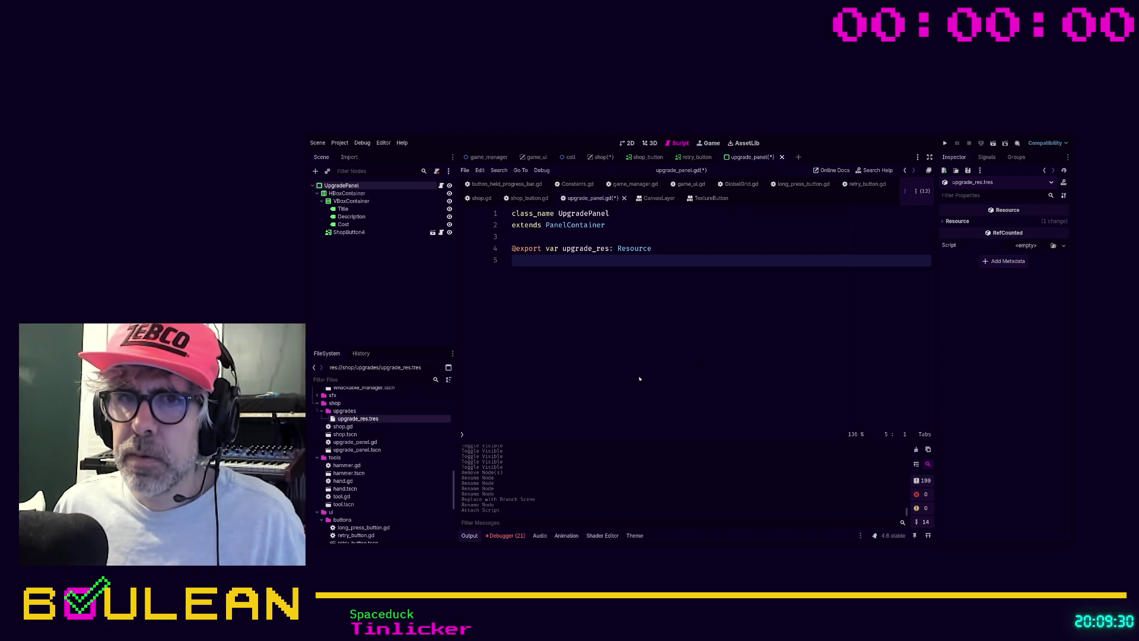
double_click(350, 412)
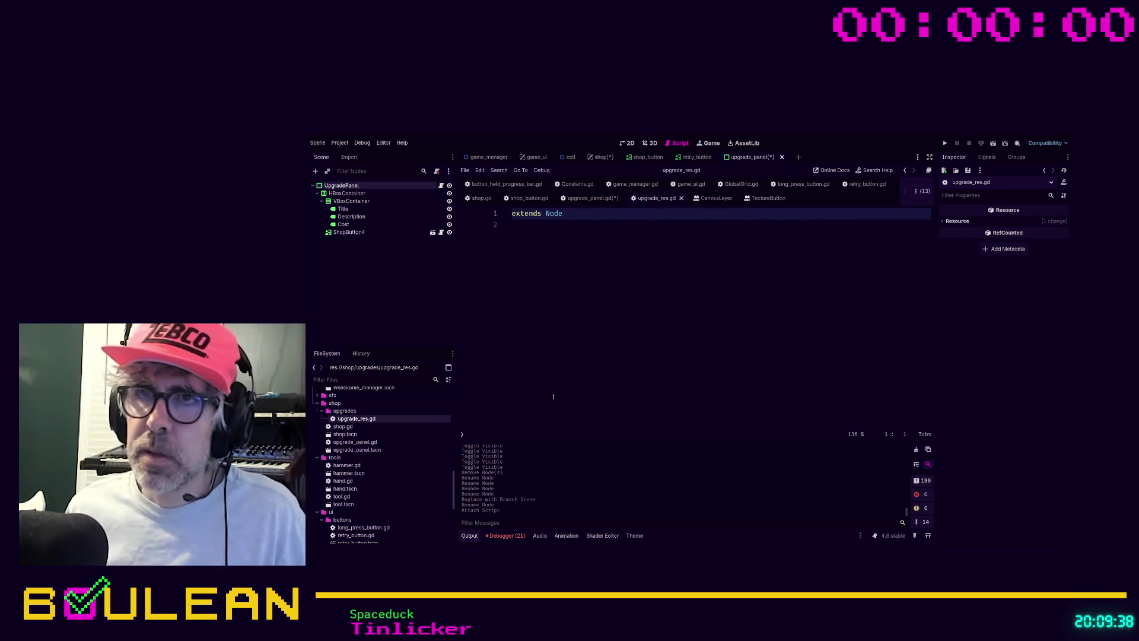
- Make upgrade_res.gd extend Resource and declare 'class_name UpgradeRes'
key(ctrl+shift+Left)
text(Resource)
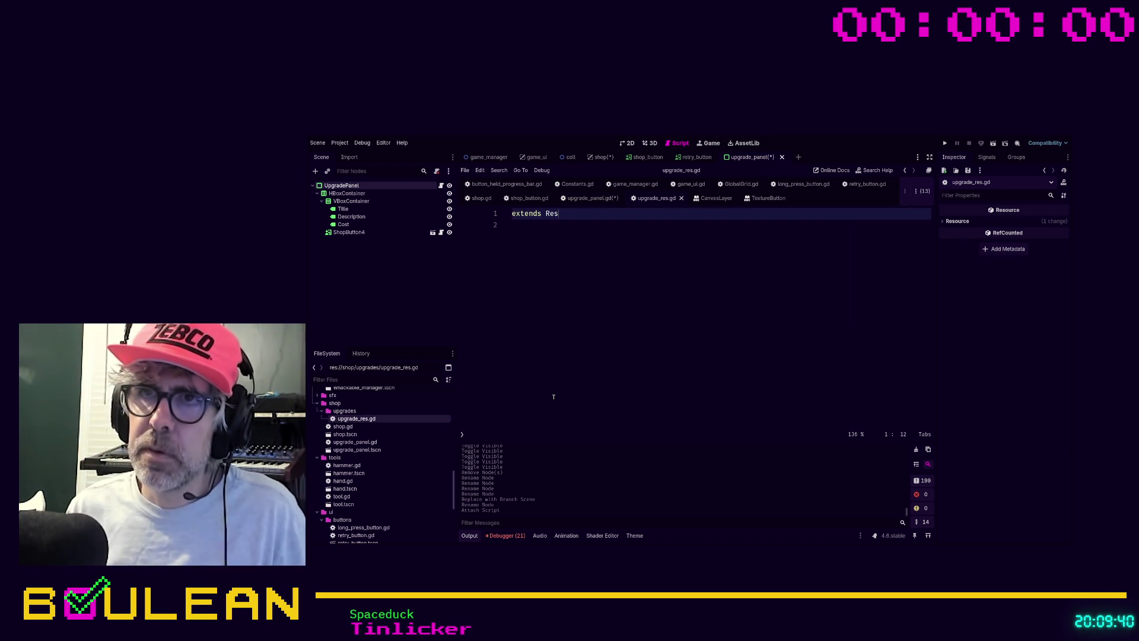
key(Escape)
key(Home)
key(Return)
key(Up)
text(class_name )
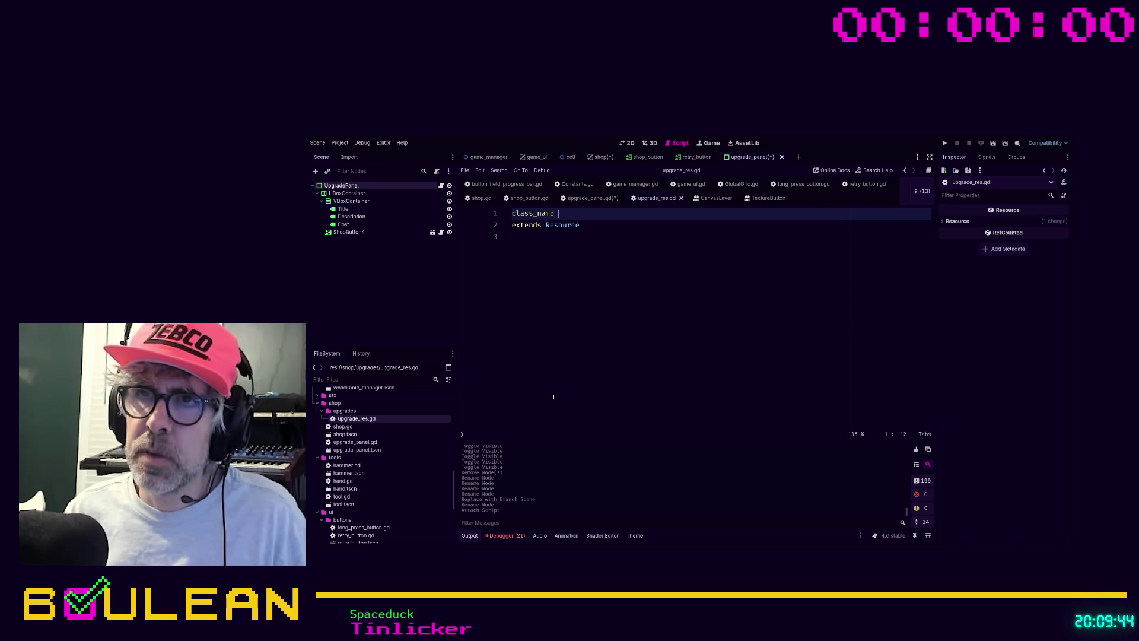
text(UpgradeR)
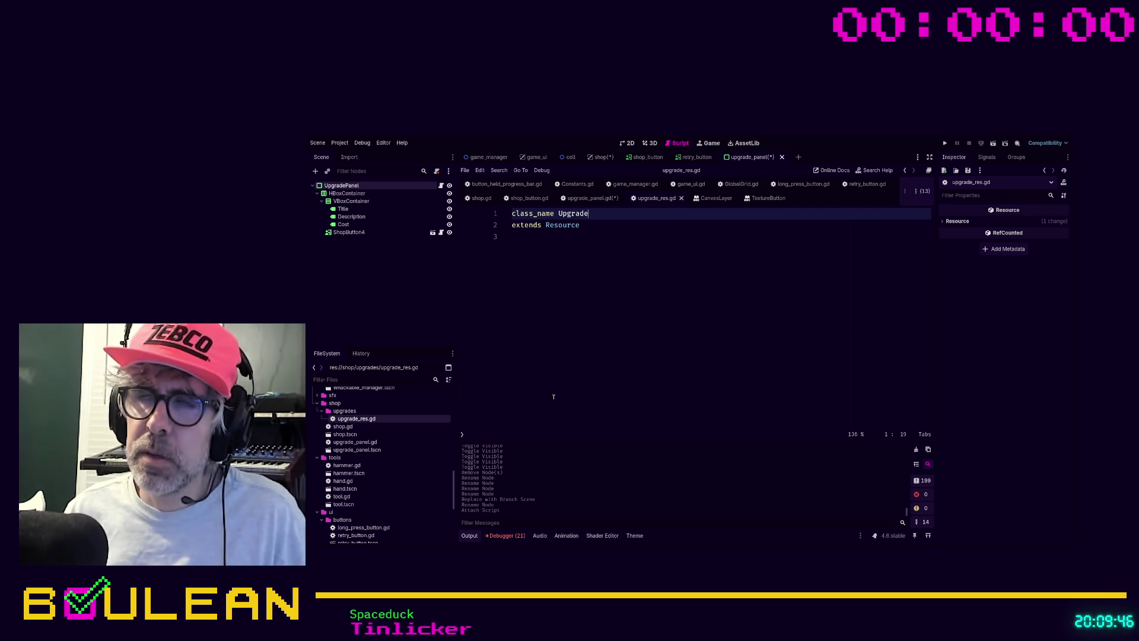
text(esource)
key(Down)
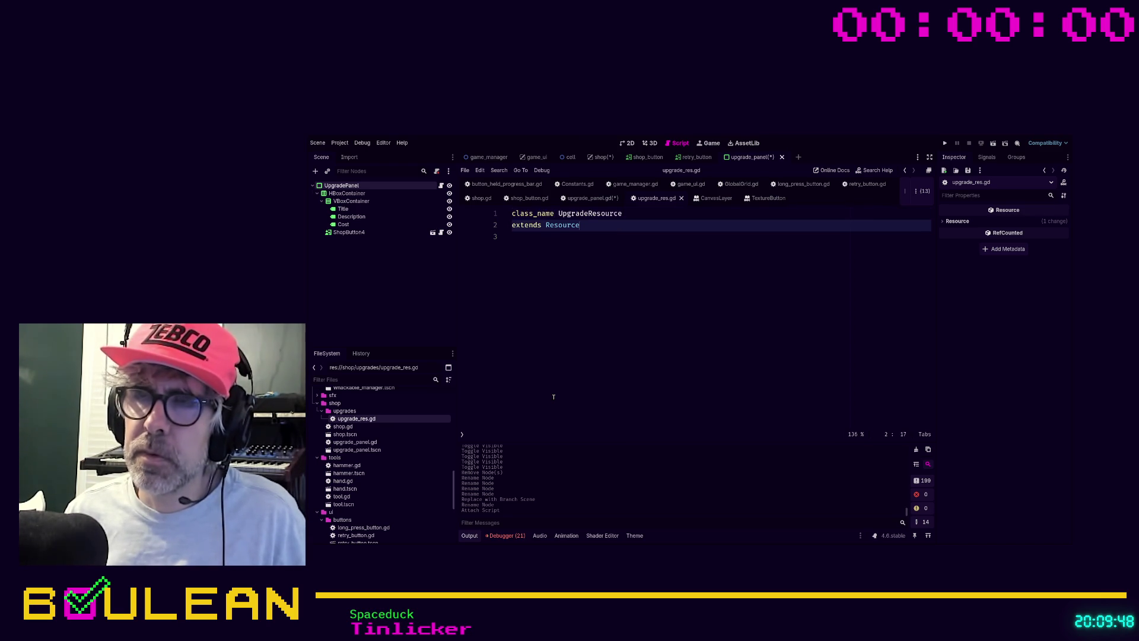
key(Up)
key(BackSpace)
key(BackSpace)
key(BackSpace)
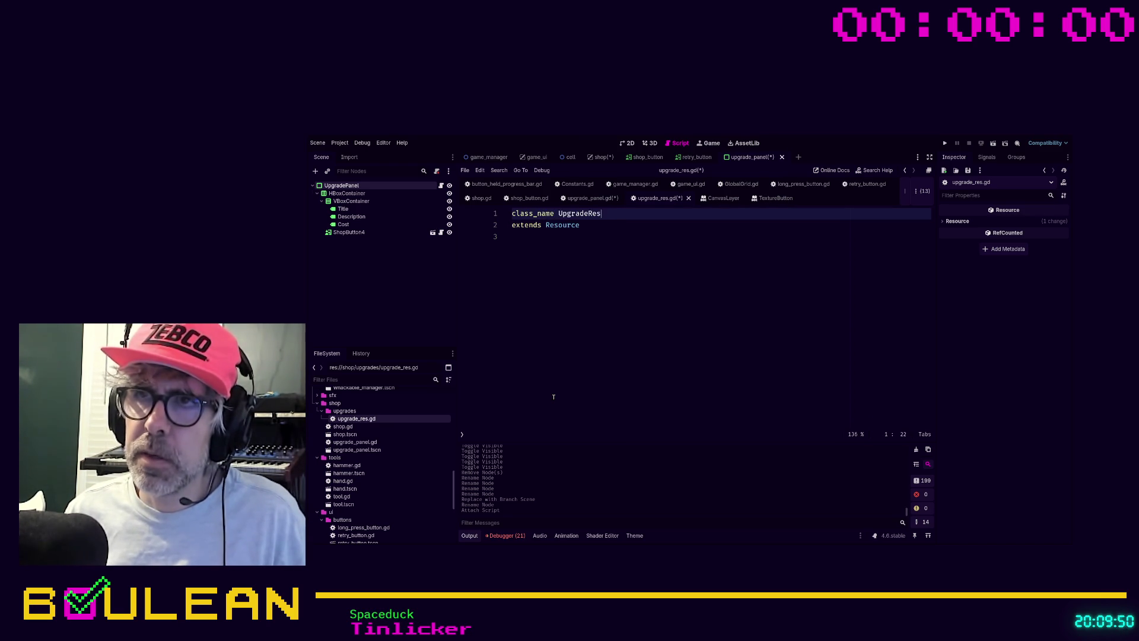
key(Down)
- Add exported String properties title and description
key(Return)
key(Return)
text(@export var upgrade)
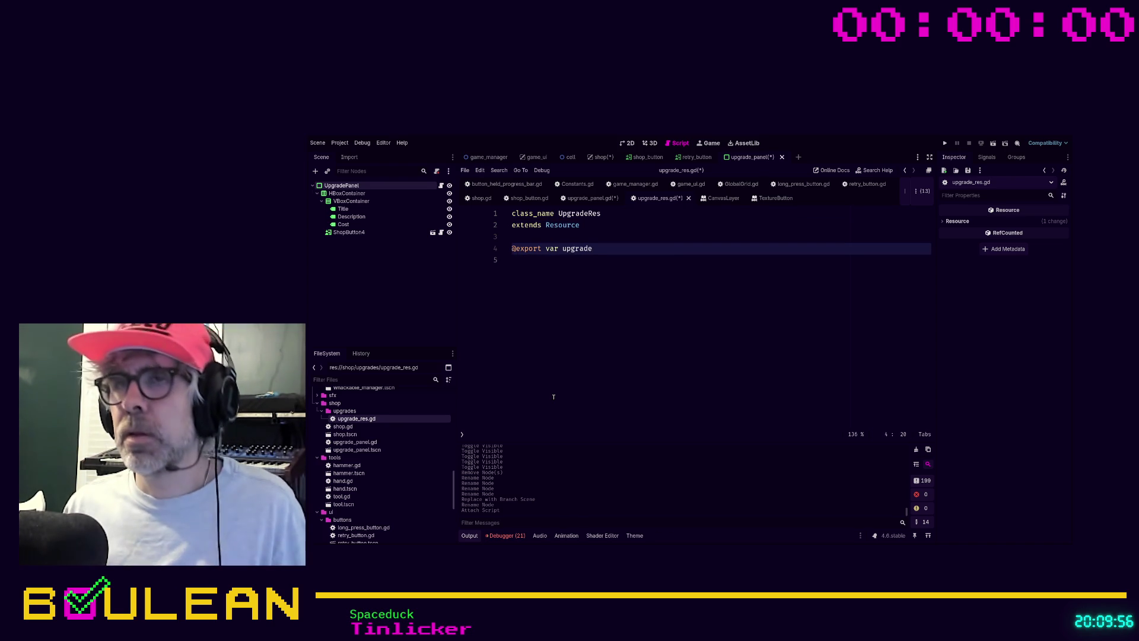
key(BackSpace)
key(BackSpace)
key(BackSpace)
text(title: Strin)
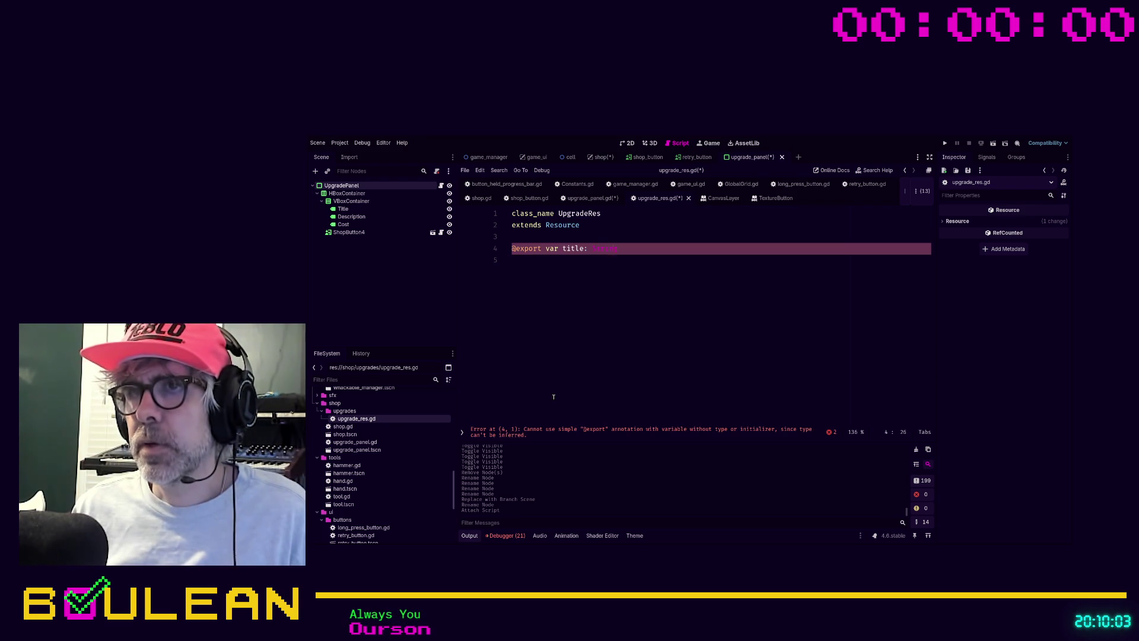
key(Return)
text(@epoxrt)
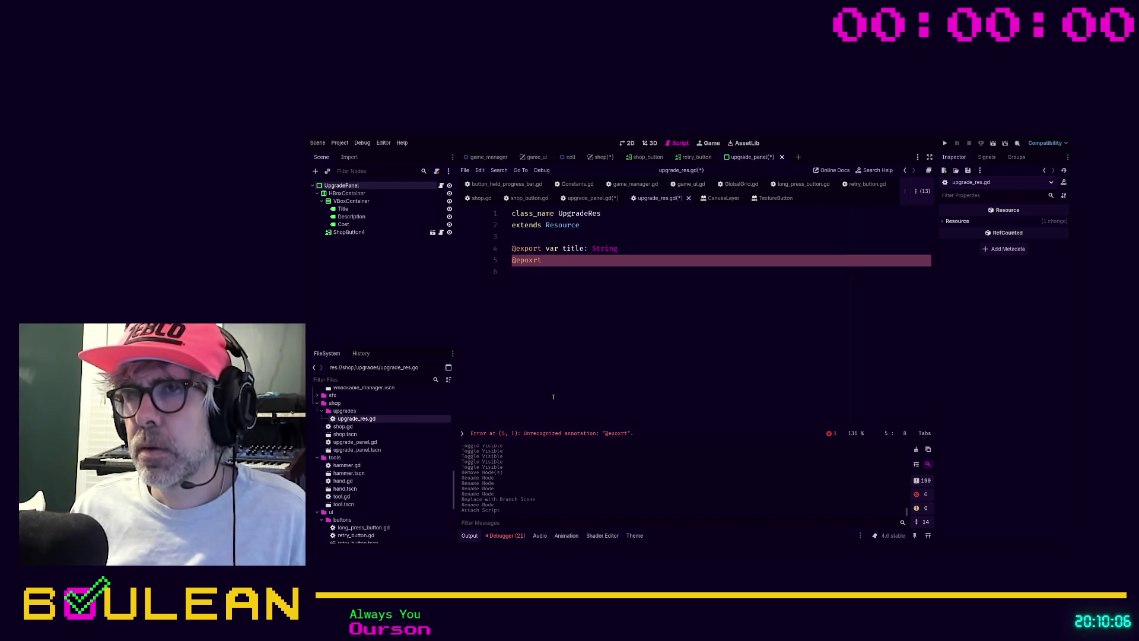
text( var )
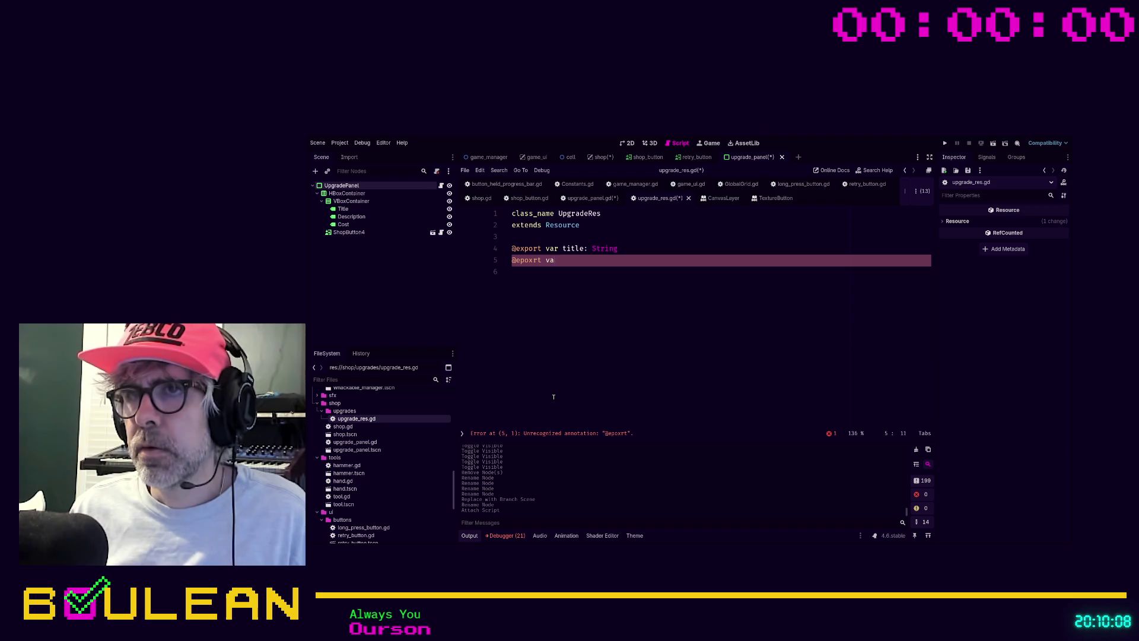
text(description)
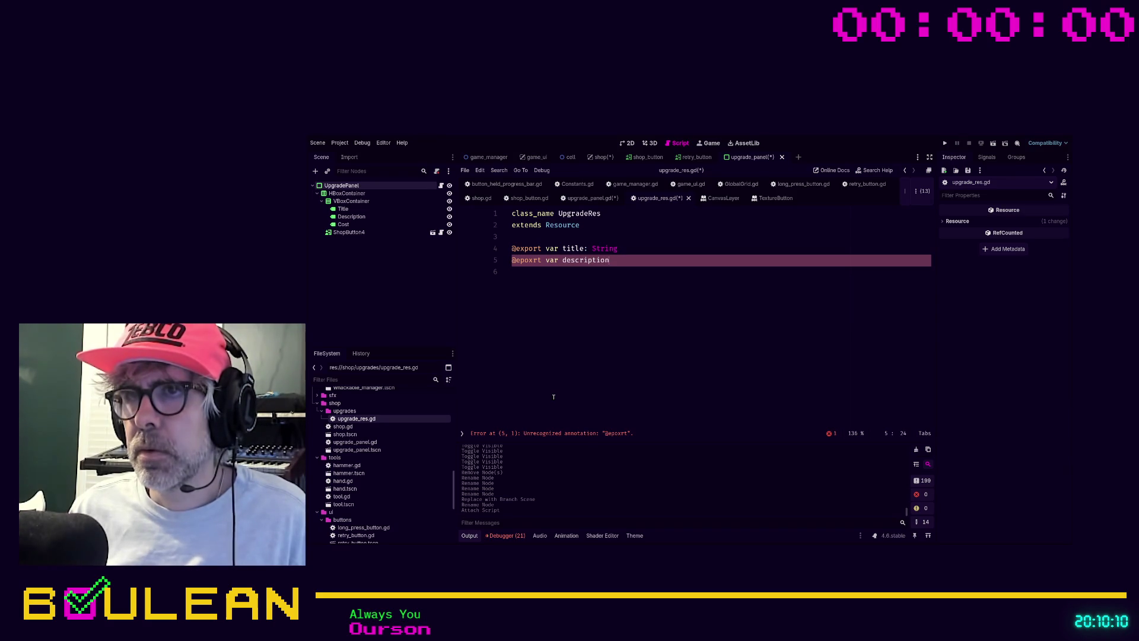
key(BackSpace)
text(String)
key(ctrl+Left)
key(ctrl+Left)
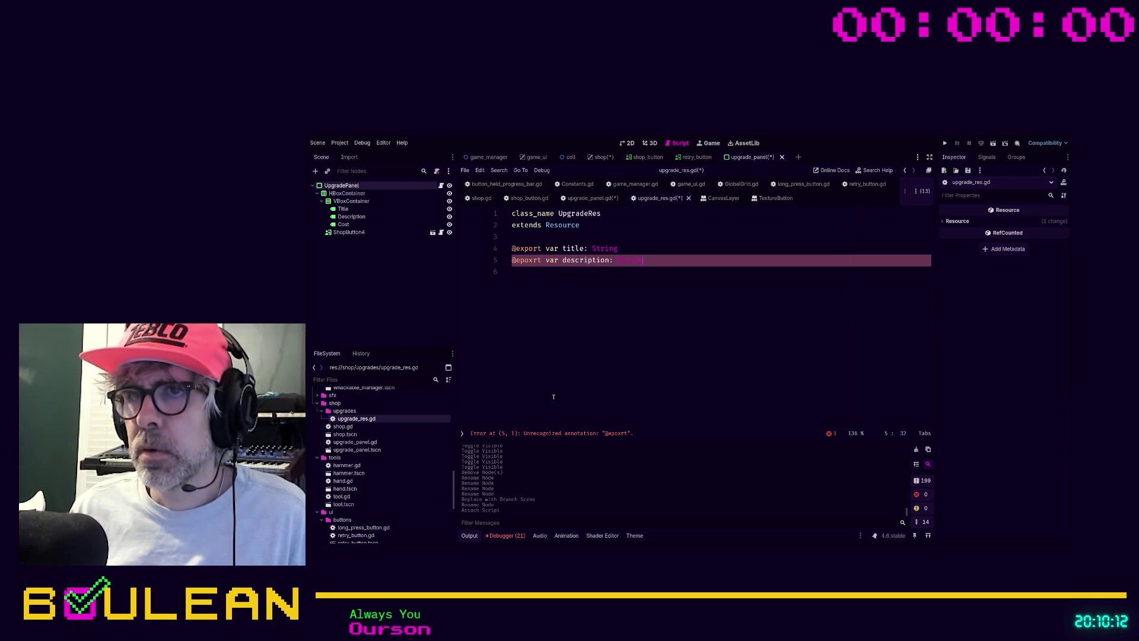
key(Left)
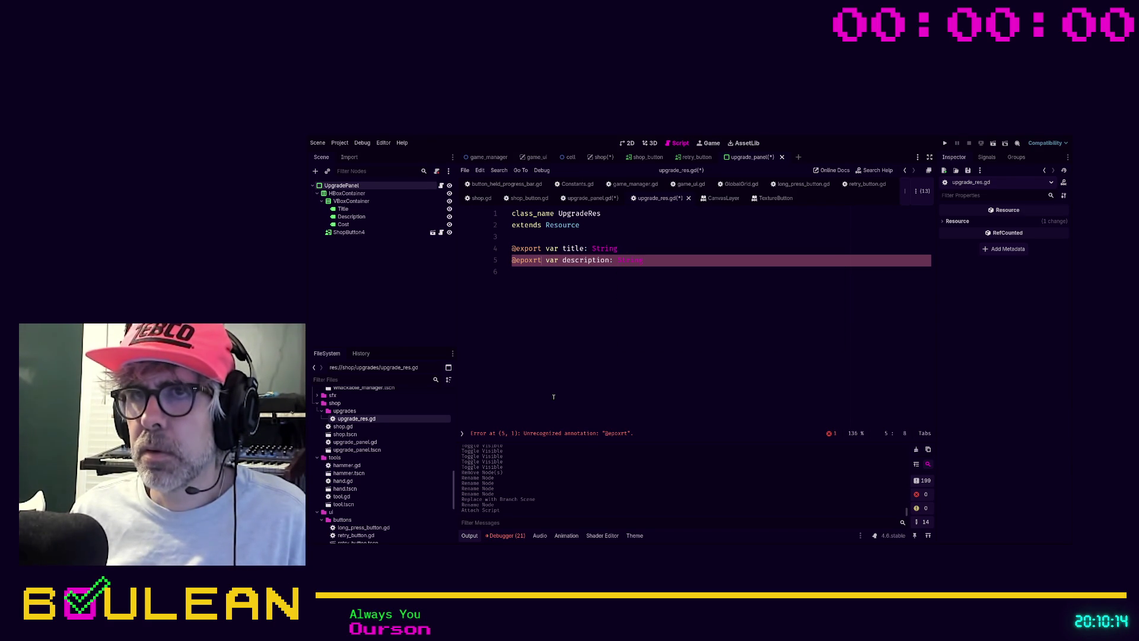
key(Left)
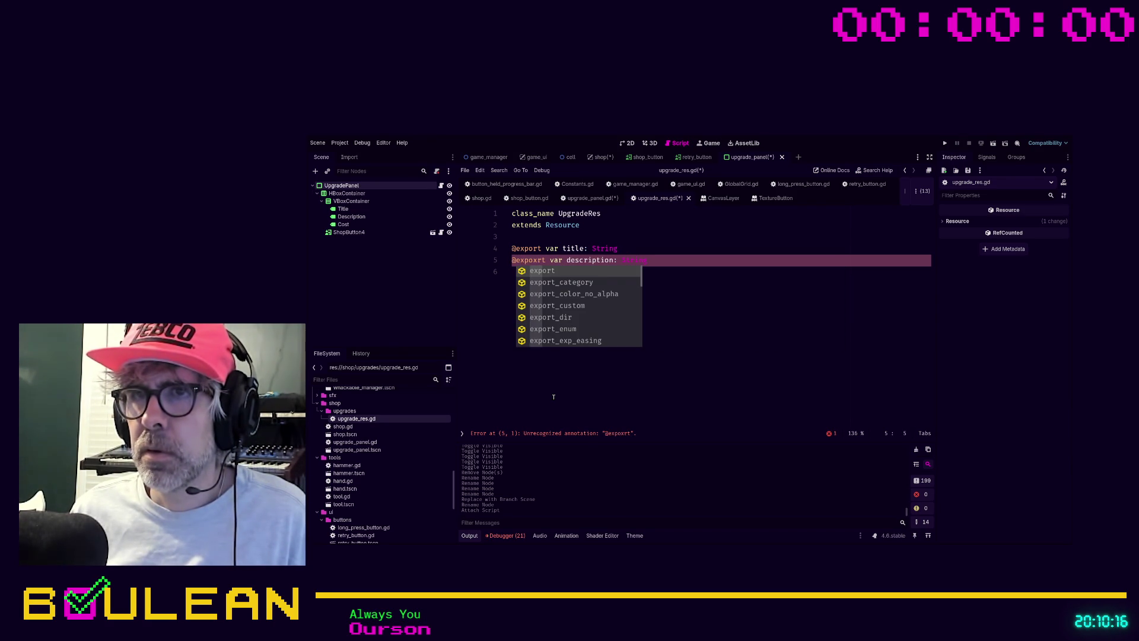
key(Delete)
key(End)
key(Return)
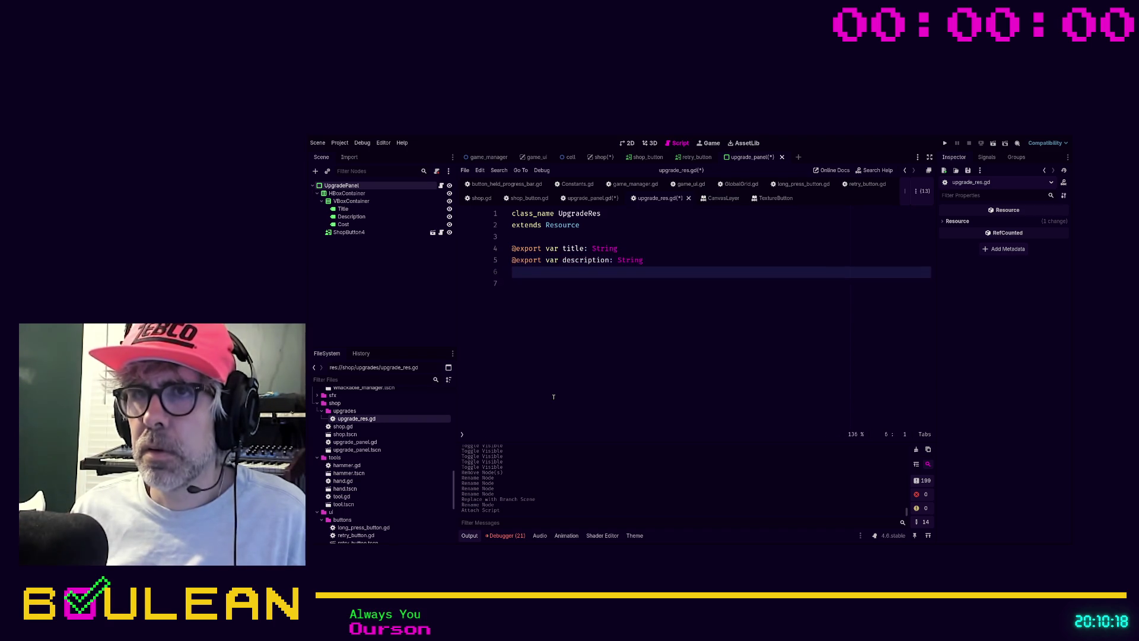
text(export)
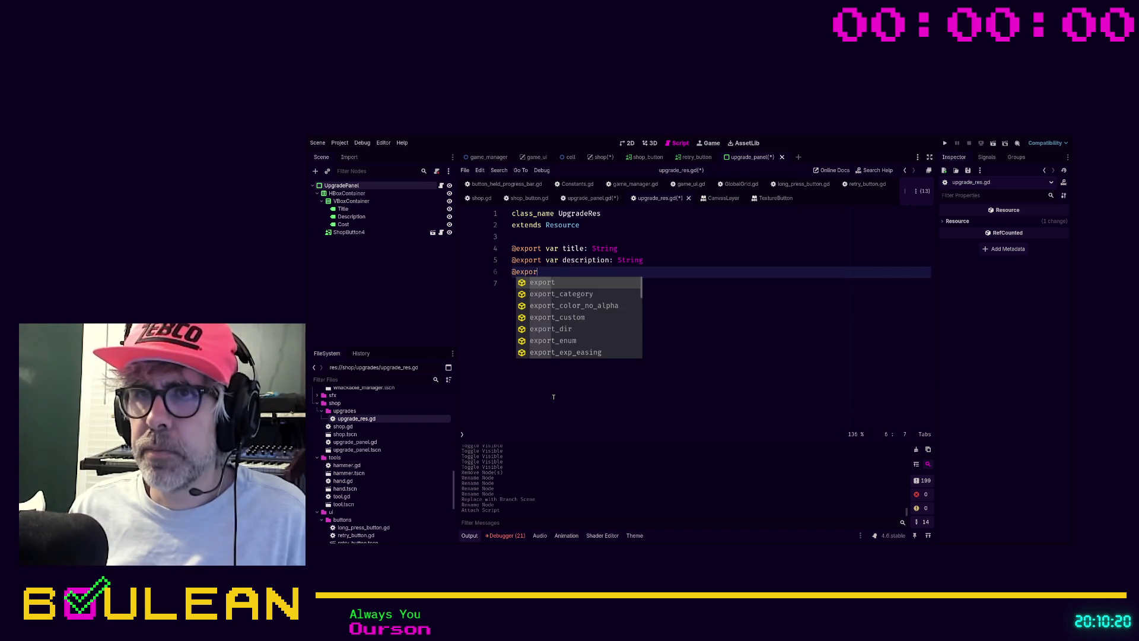
text( var )
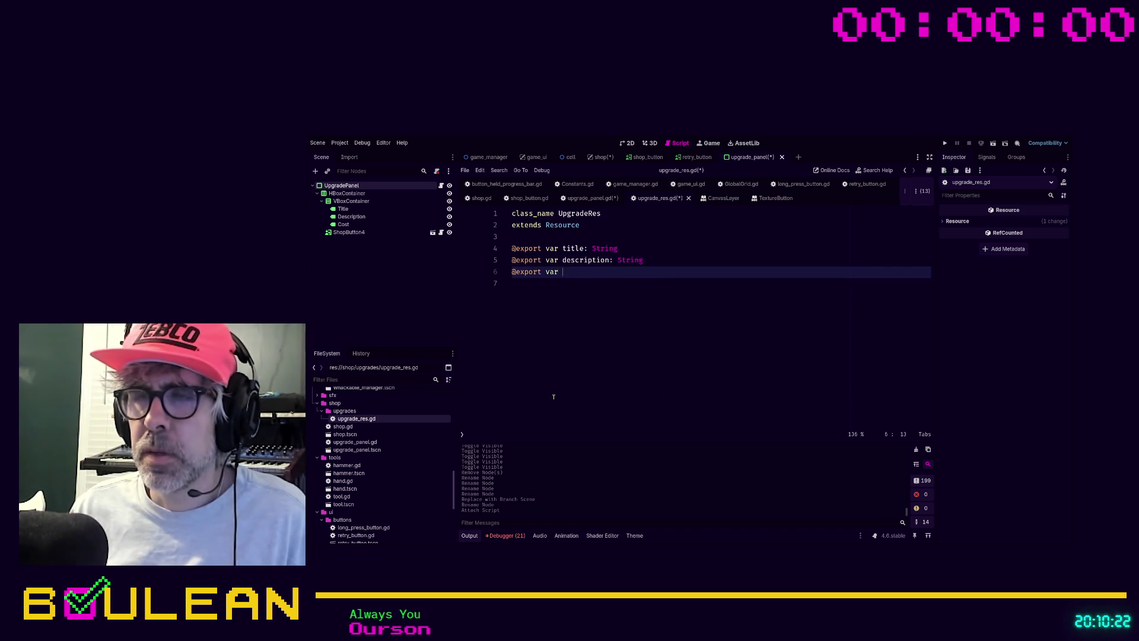
text(cost: )
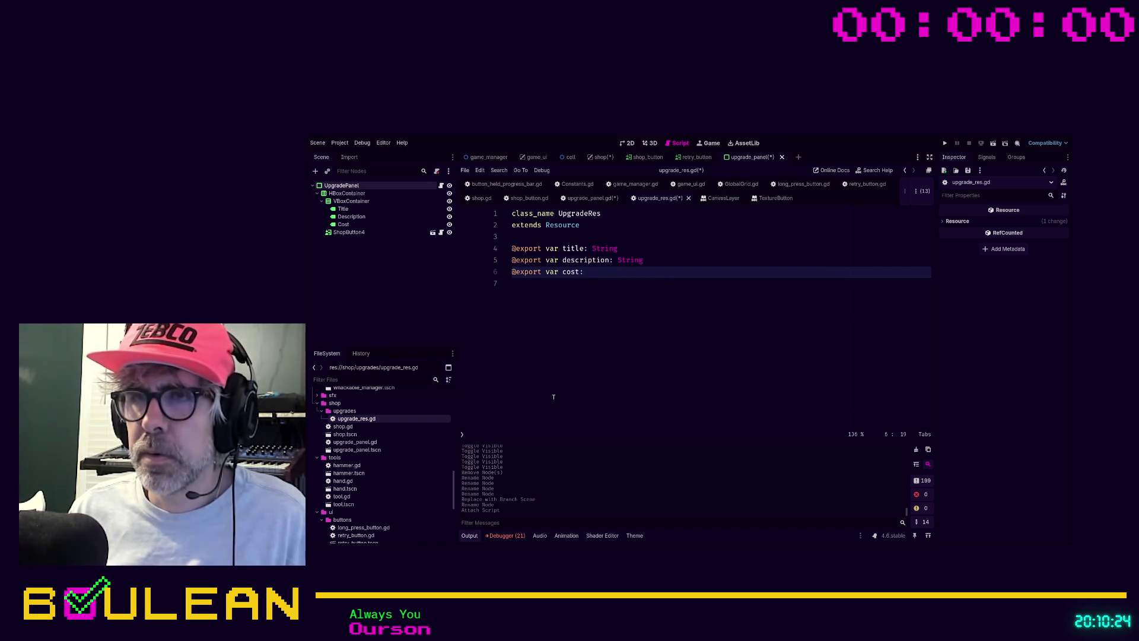
text(int)
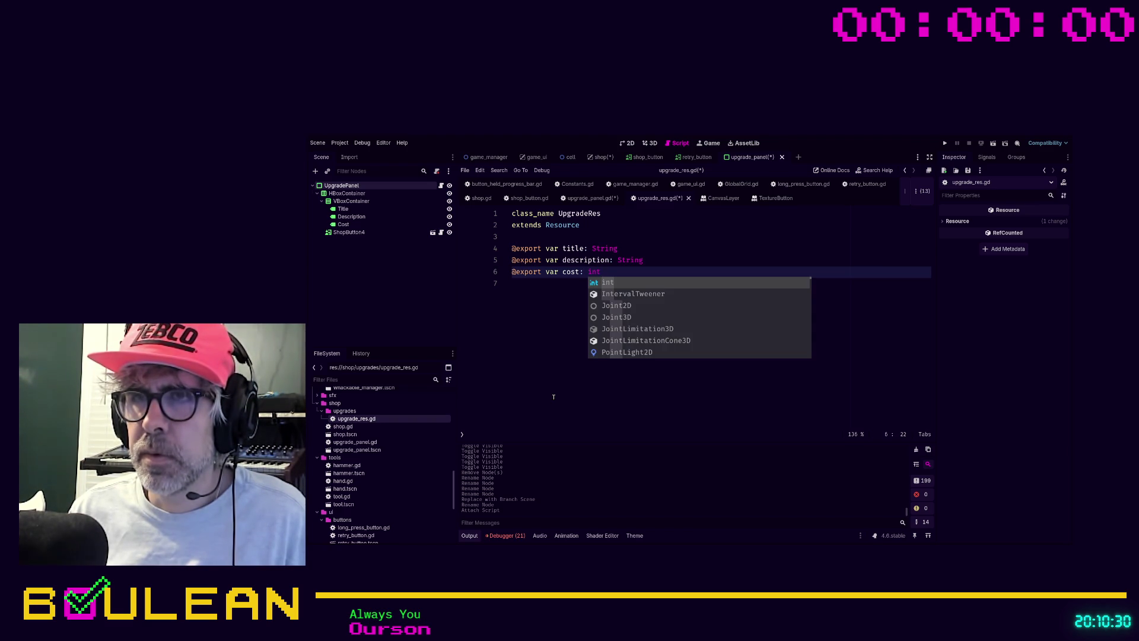
key(Return)
key(Return)
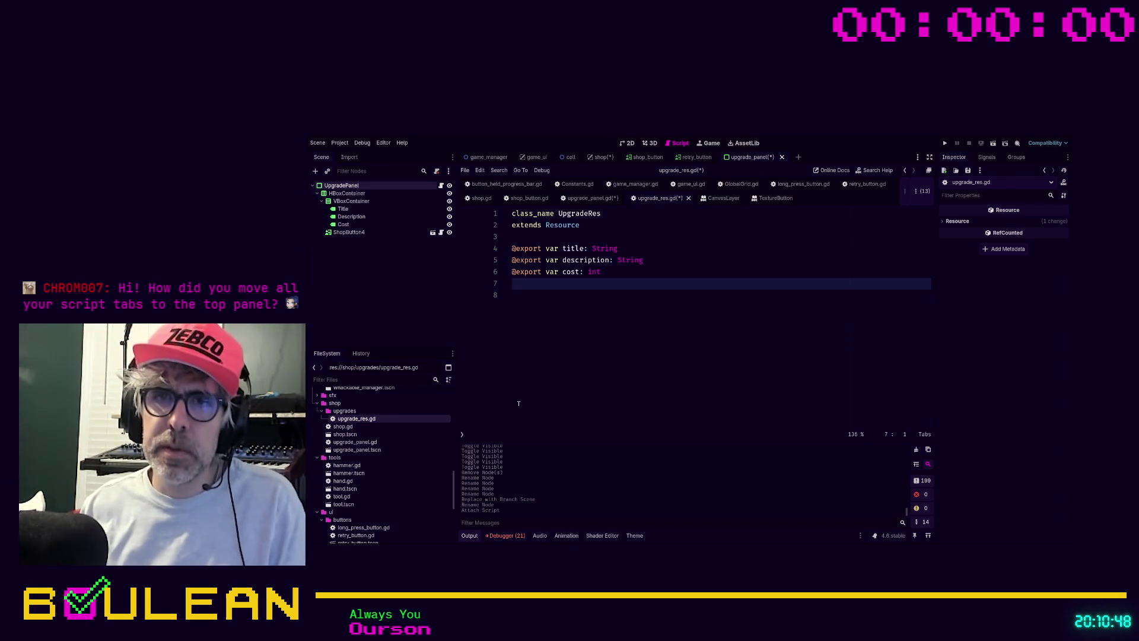
click(345, 410)
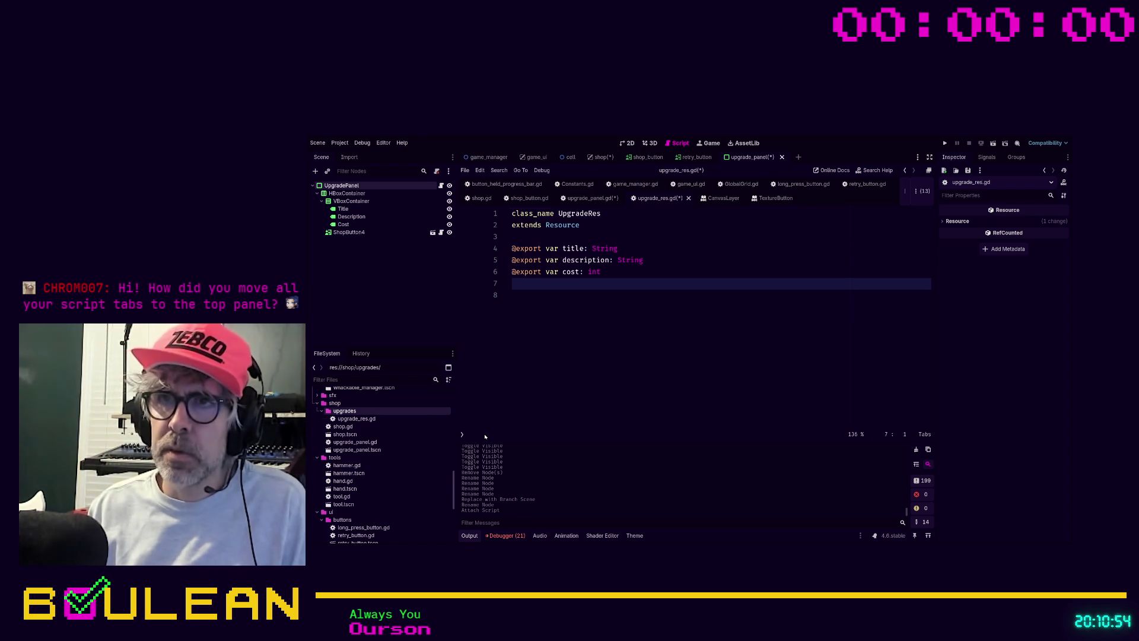
- Create upgrades.gd in the upgrades folder and declare 'class_name Upgrades'
key(Return)
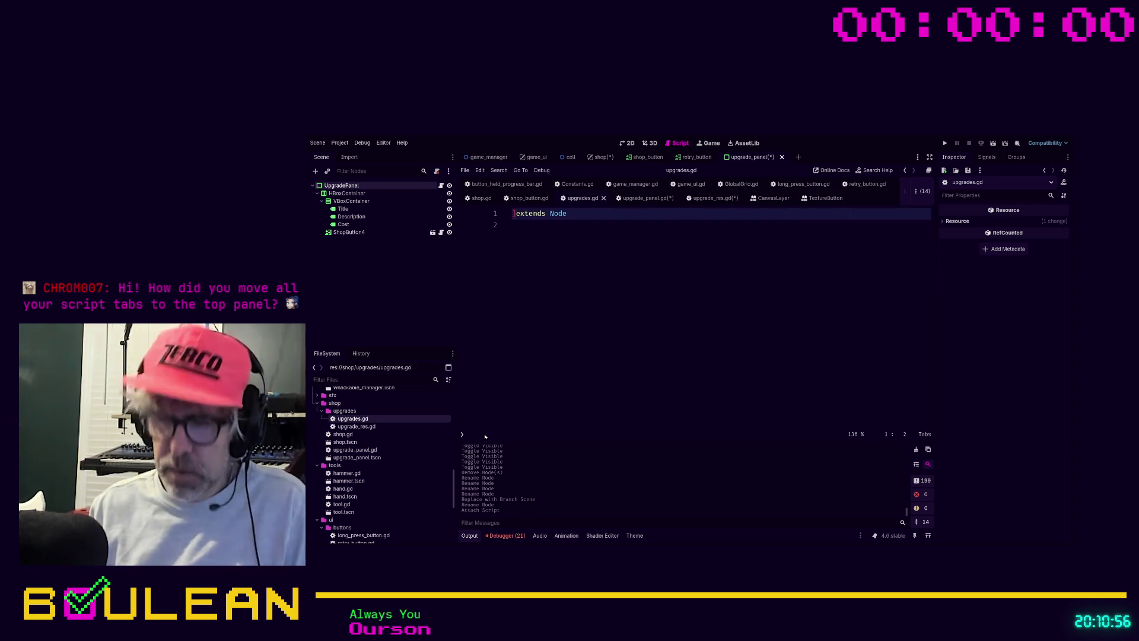
key(BackSpace)
key(Return)
key(Up)
text(class_)
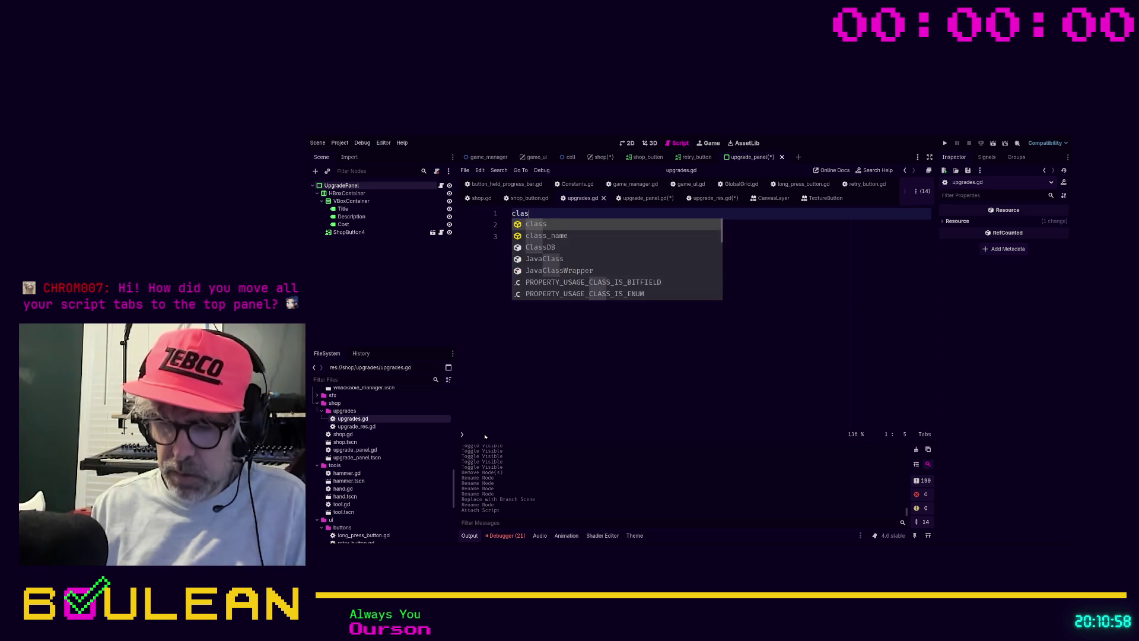
key(Return)
text(Up)
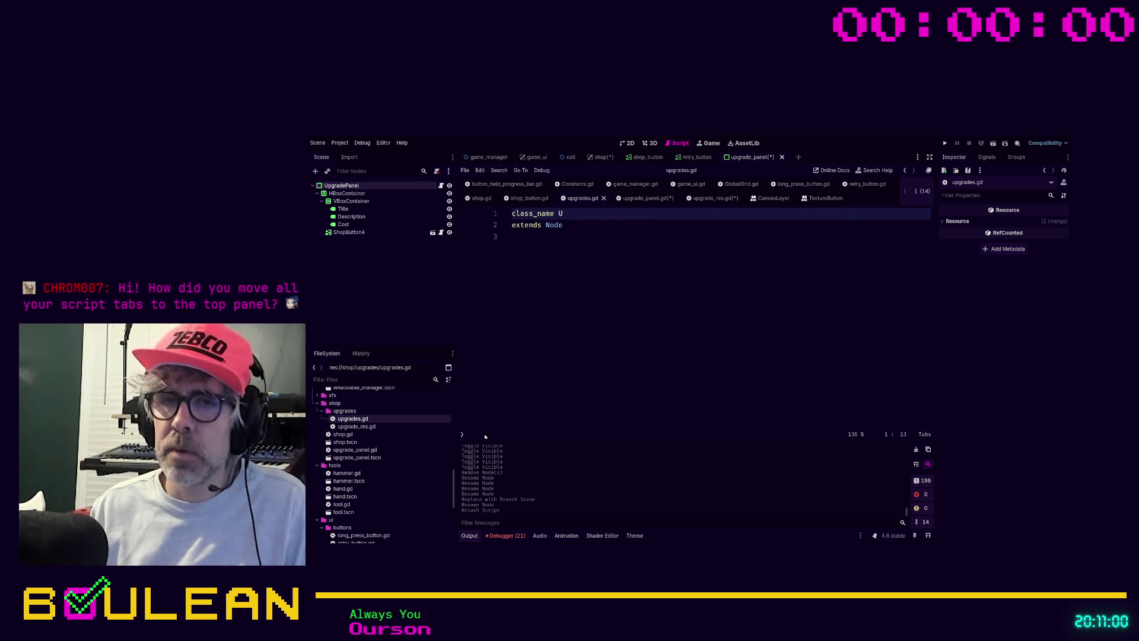
text(grade)
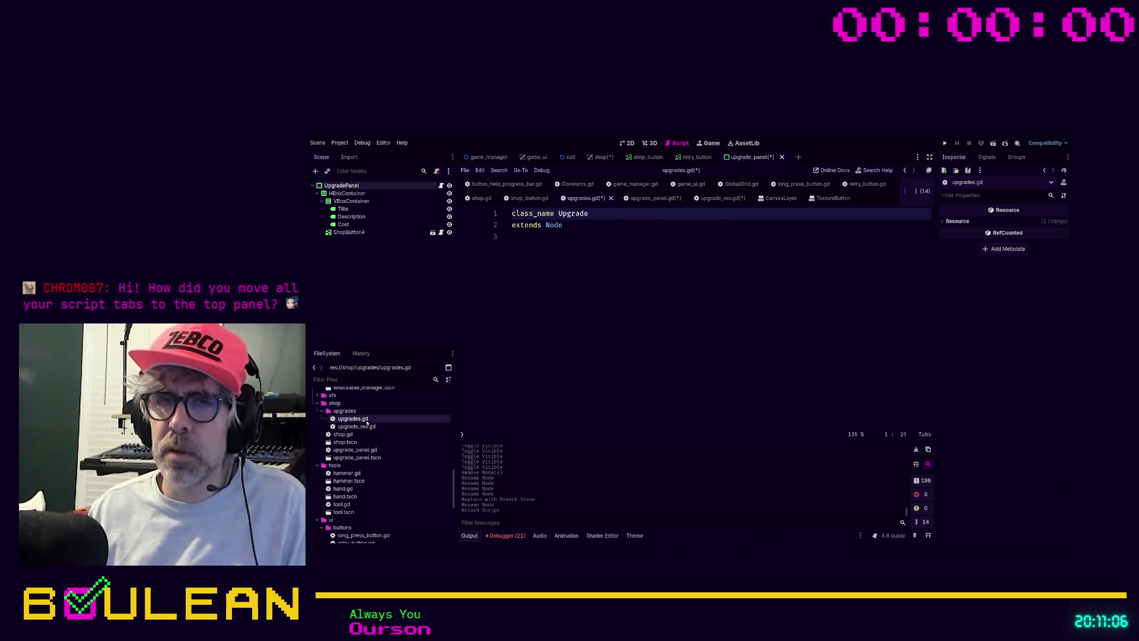
text(s)
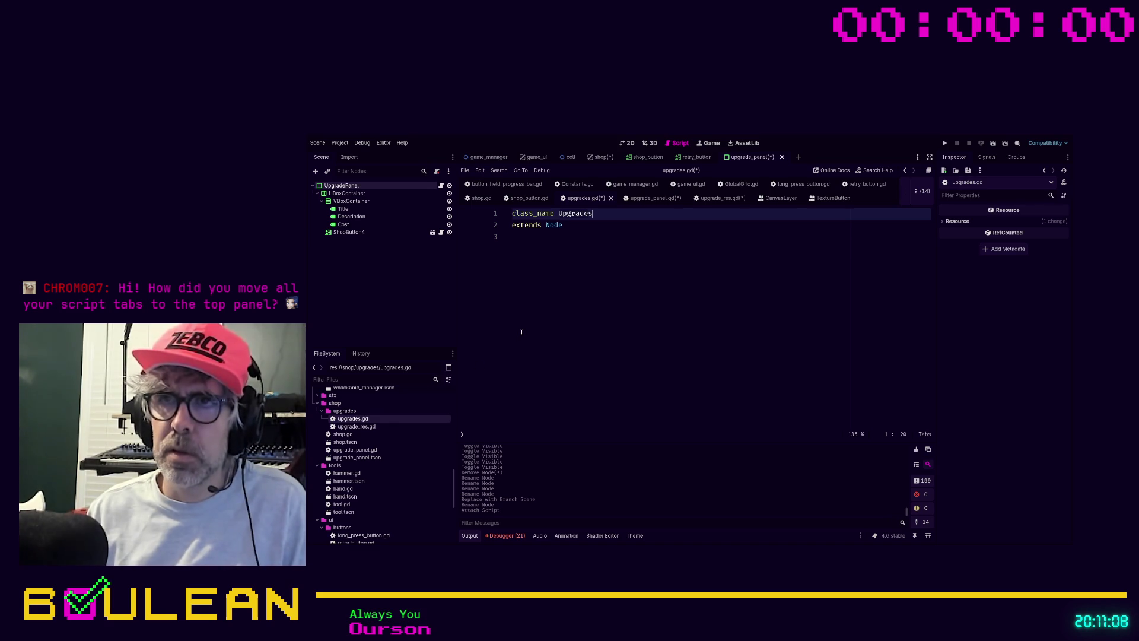
key(Down)
- Add 'enum Upgrade{' with the entry INCREASE_LAWN_HEALTH
key(Return)
key(Return)
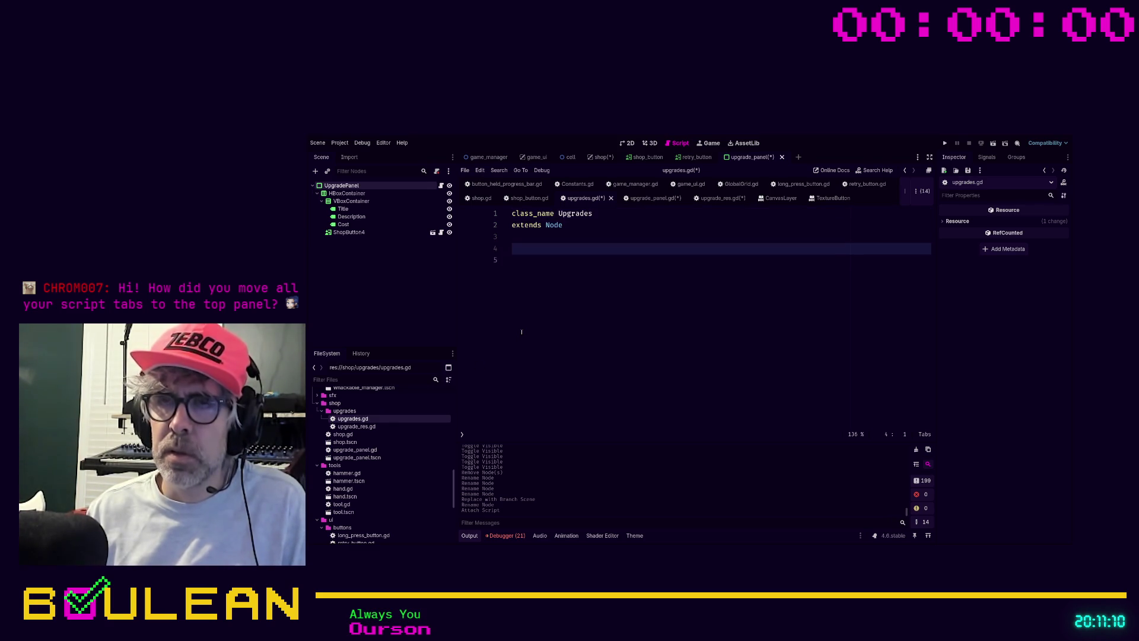
text(m )
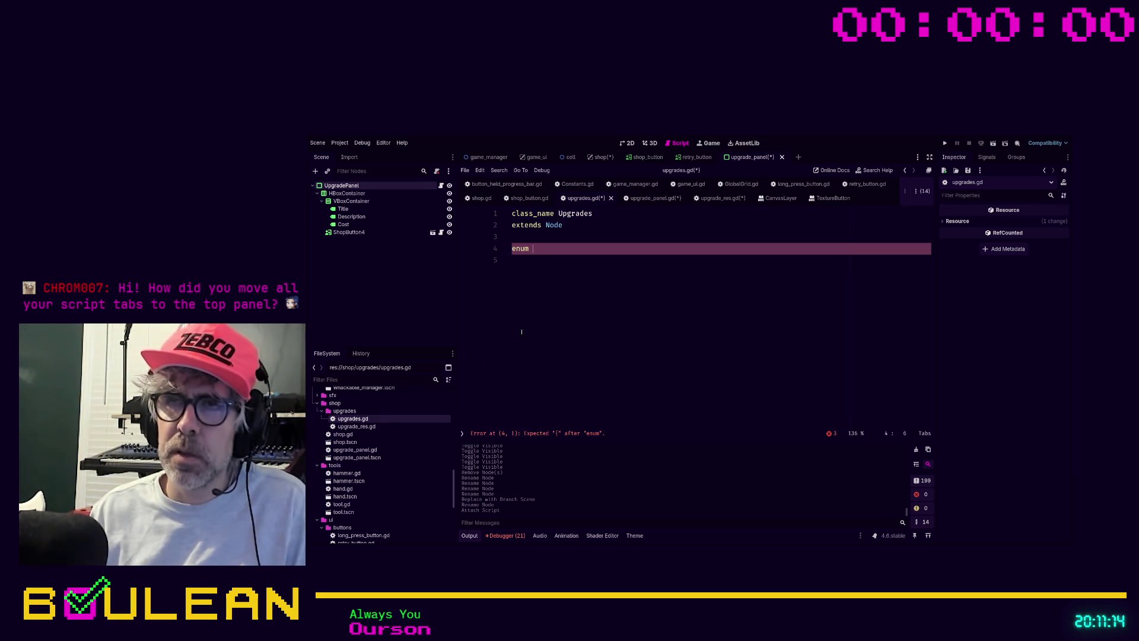
text(Upgrade)
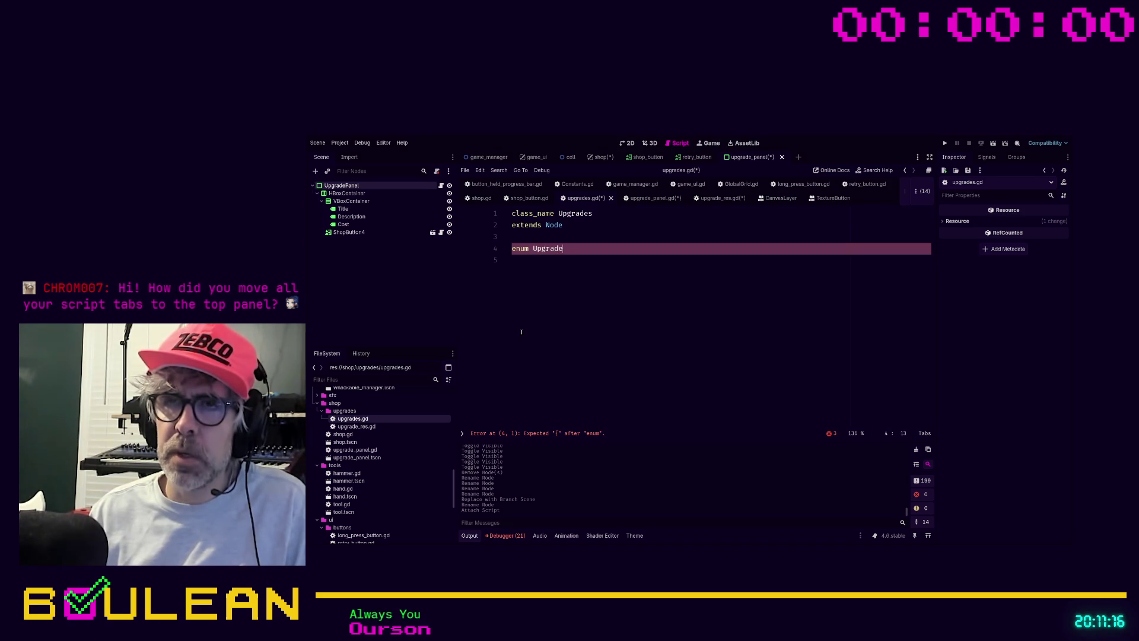
text({)
key(Return)
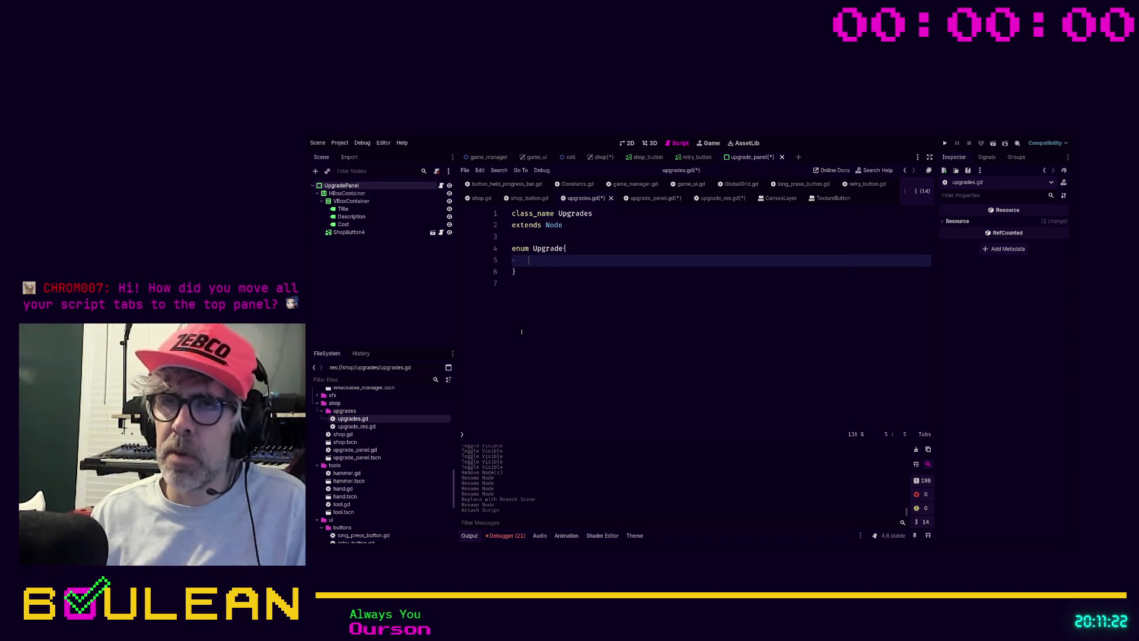
text(INCRE)
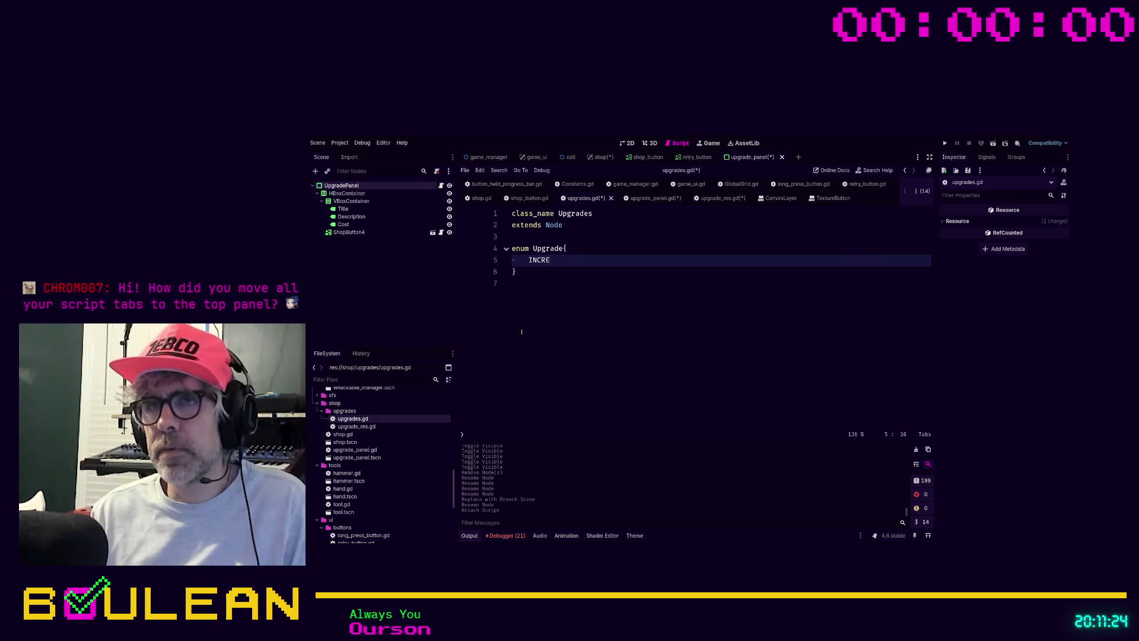
text(ASE_)
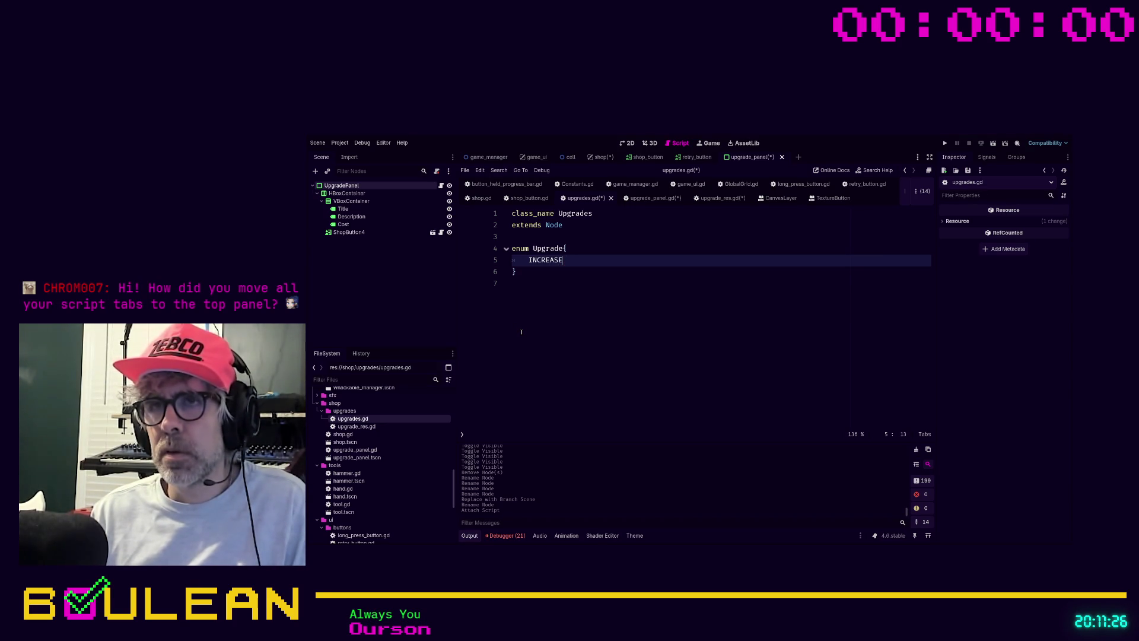
text(LAWN_HEALTH,)
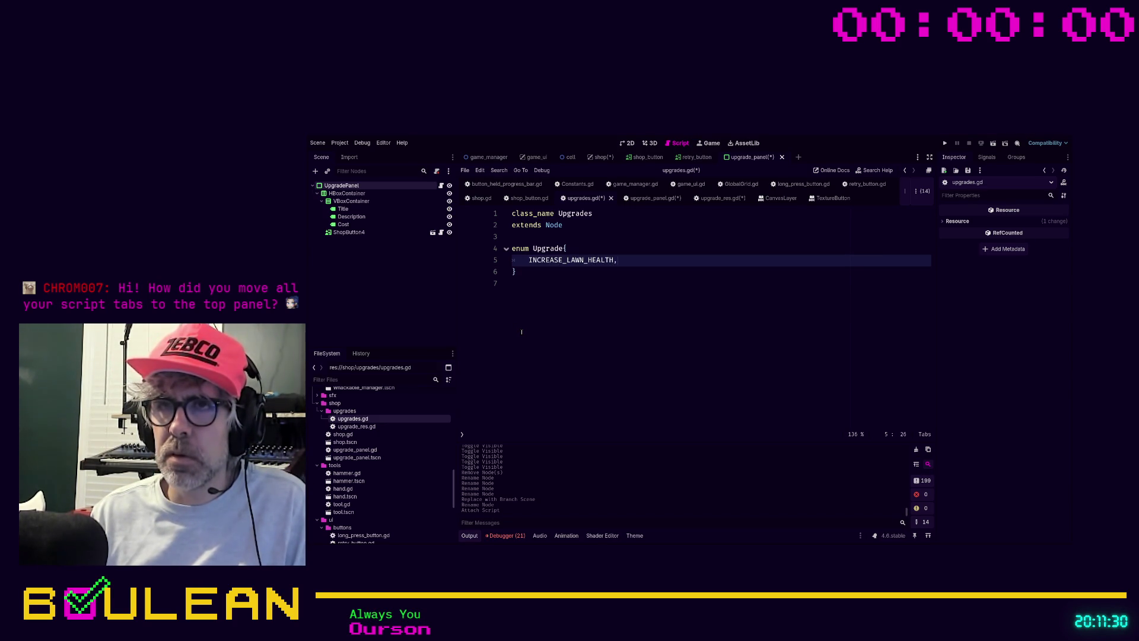
key(Return)
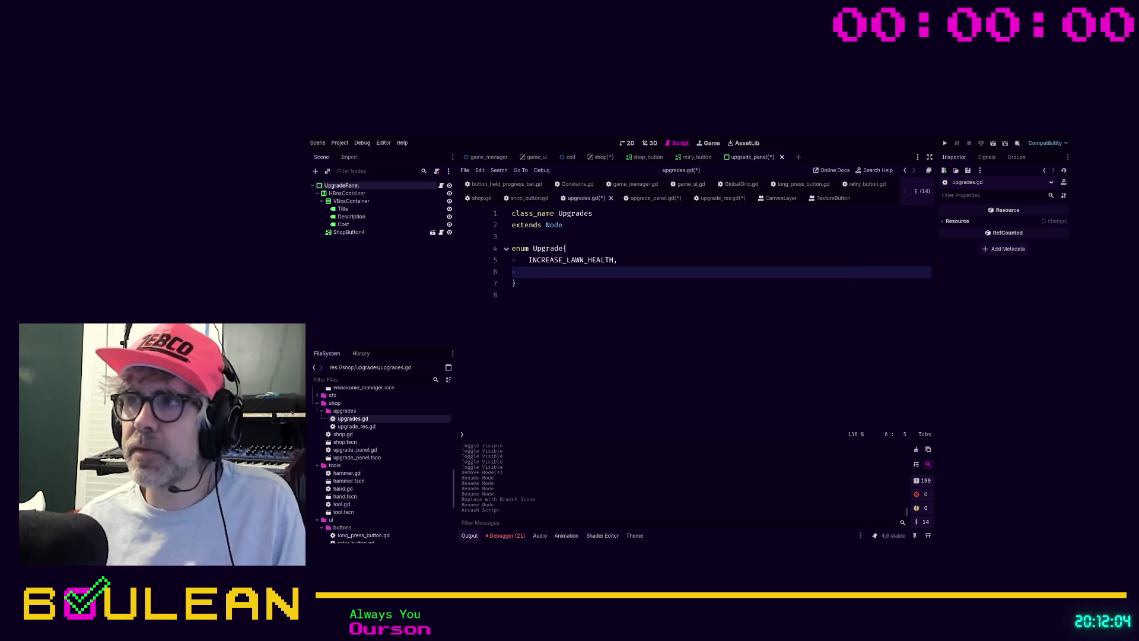
- Remove the stray brace and blank lines, closing the enum with '}' on line 6
click(645, 322)
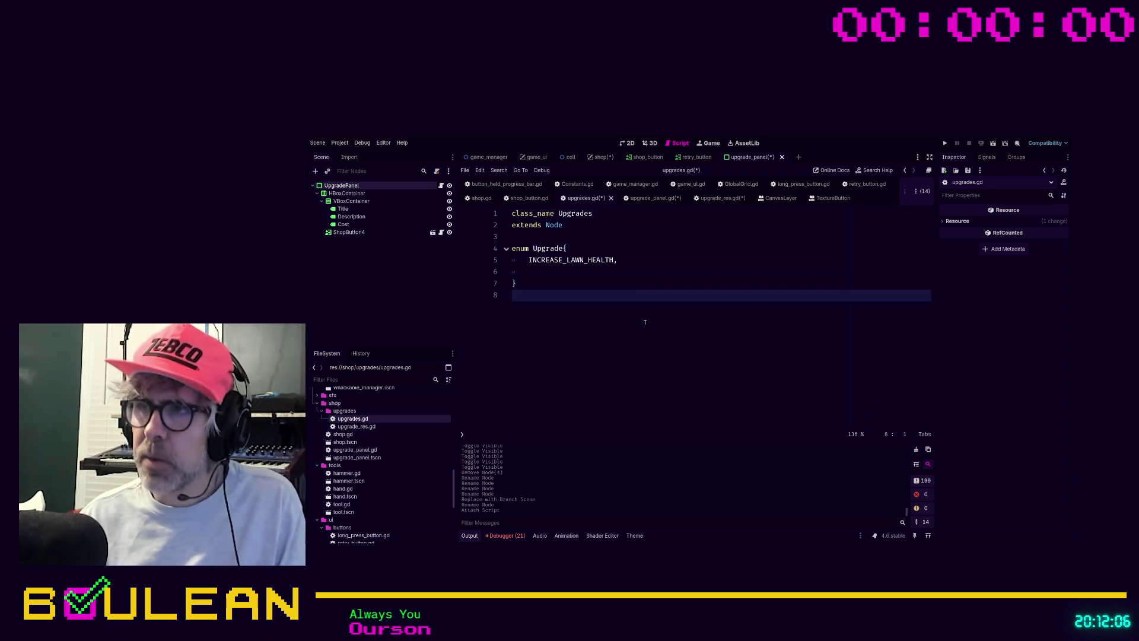
key(BackSpace)
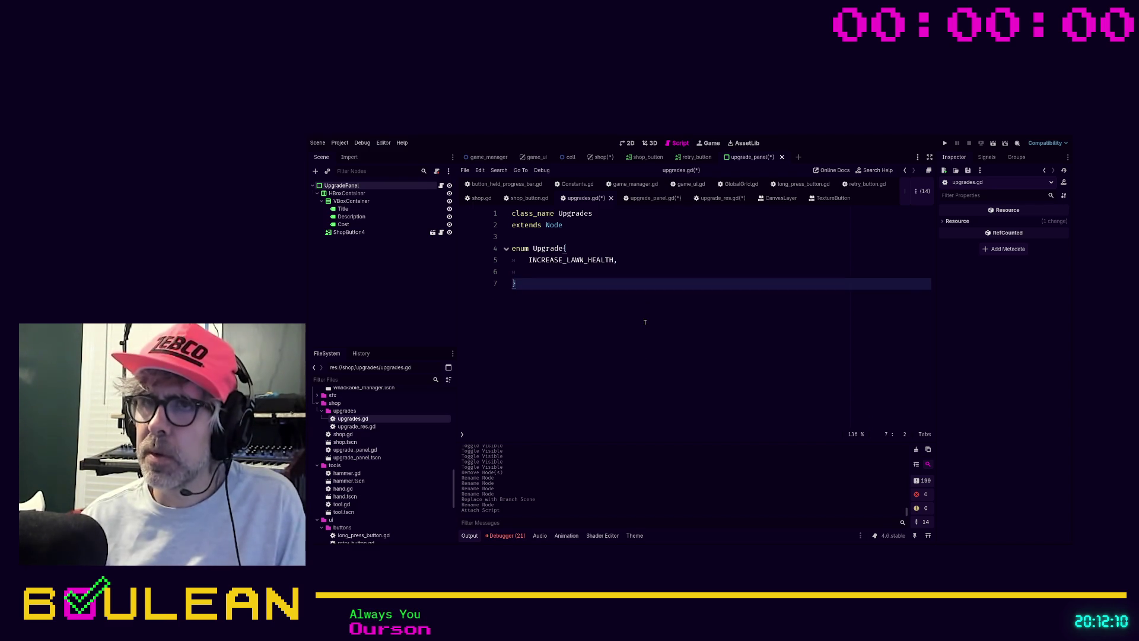
key(BackSpace)
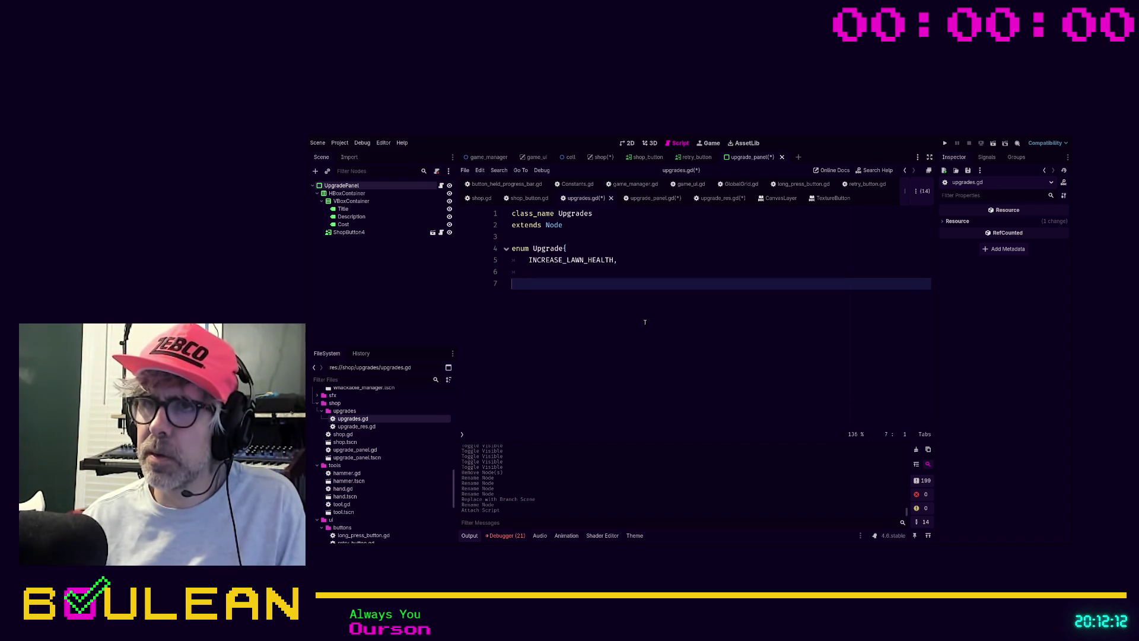
key(BackSpace)
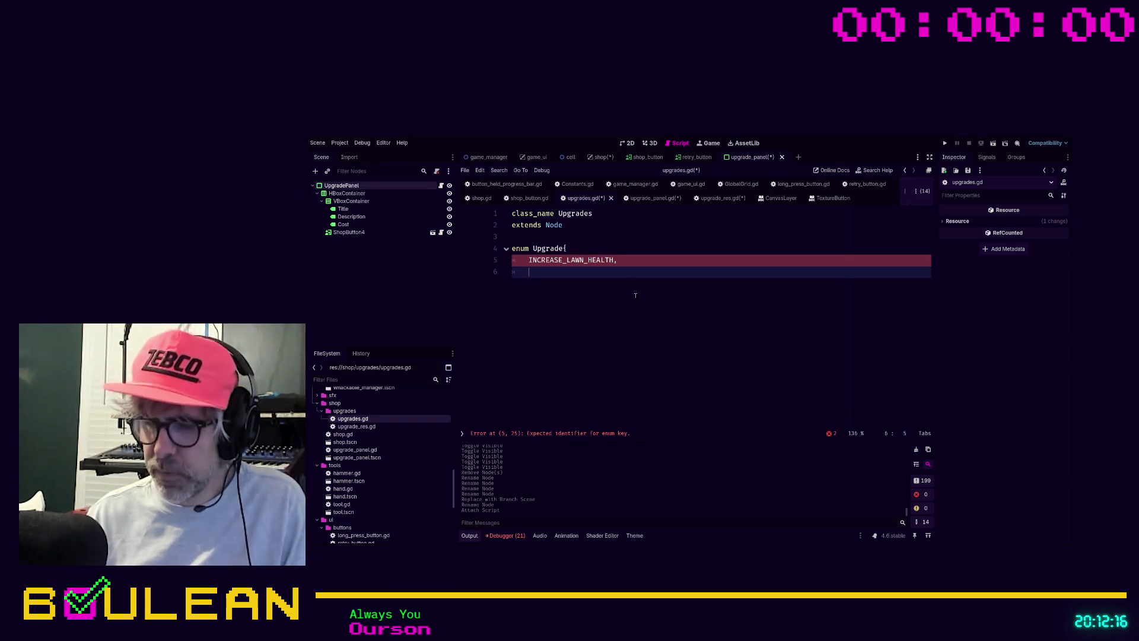
text(})
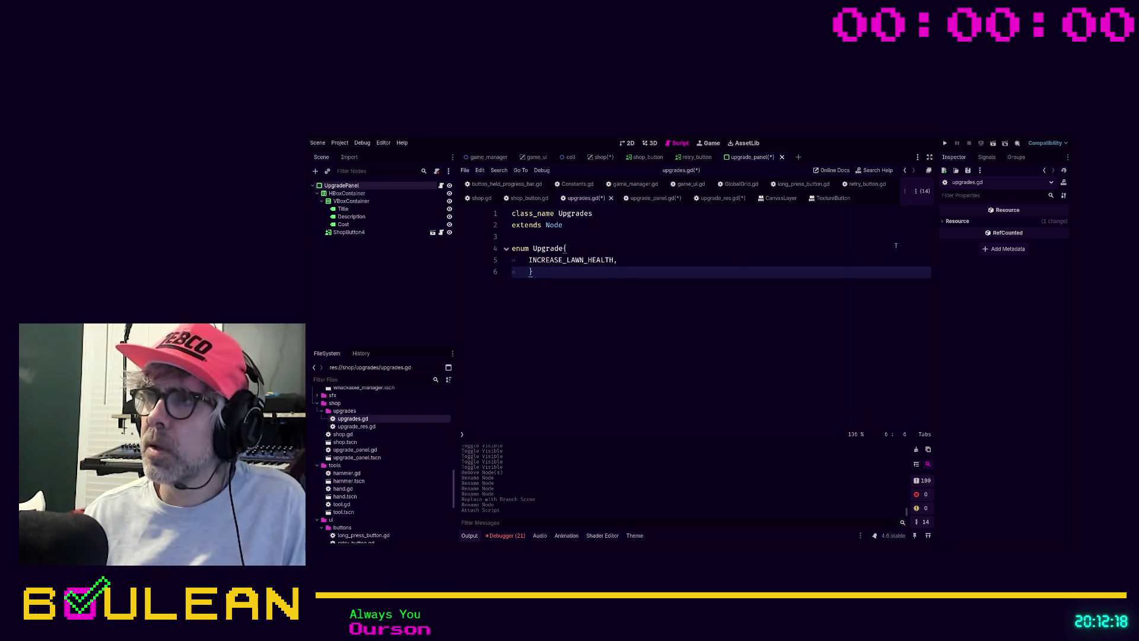
- Widen the script editor and toggle the scripts and methods list panel
drag(935, 255, 962, 255)
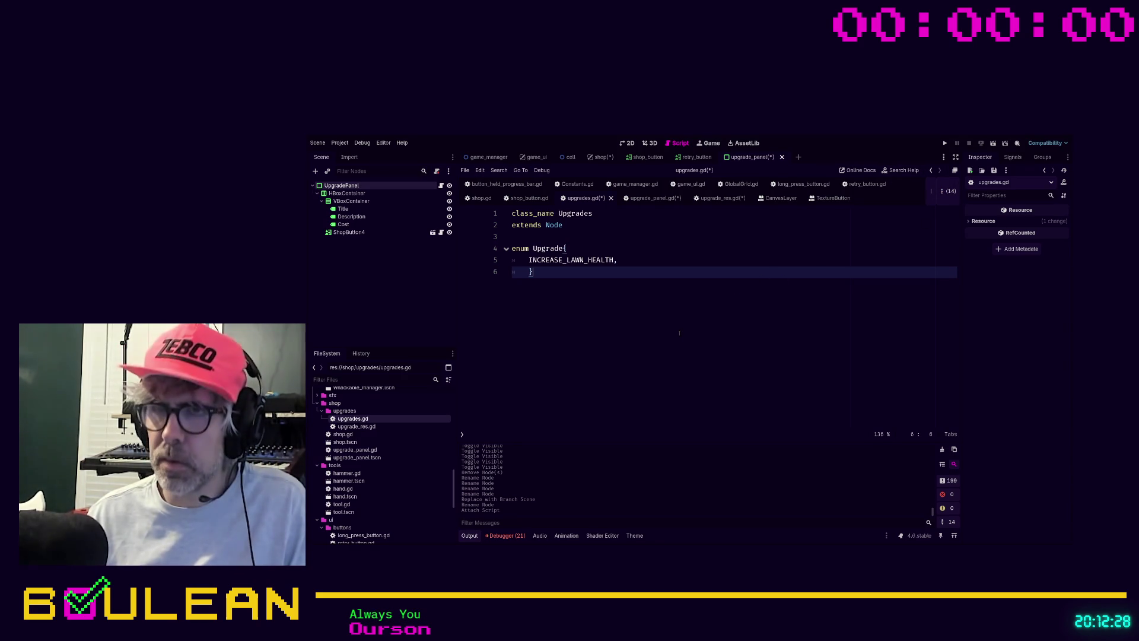
key(Return)
key(BackSpace)
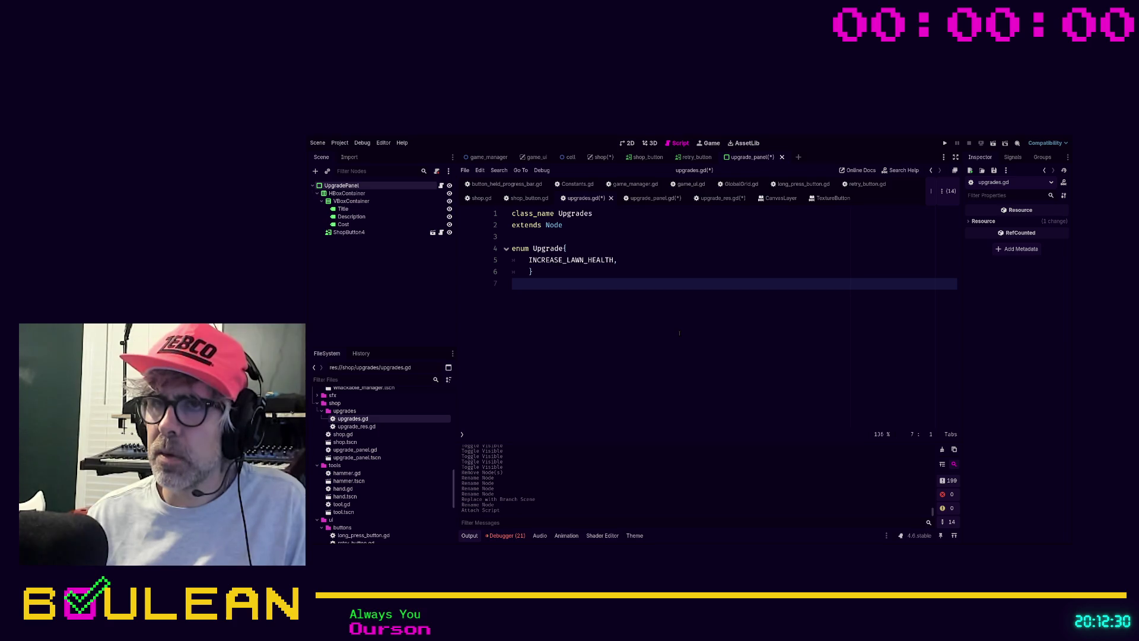
key(Tab)
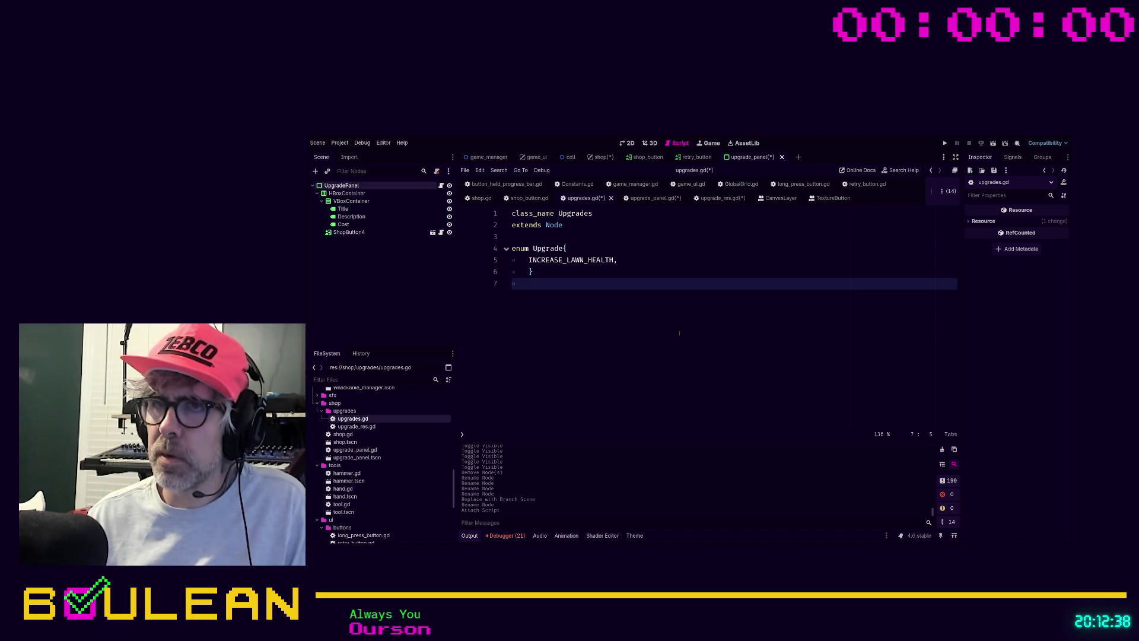
key(ctrl+backslash)
click(602, 285)
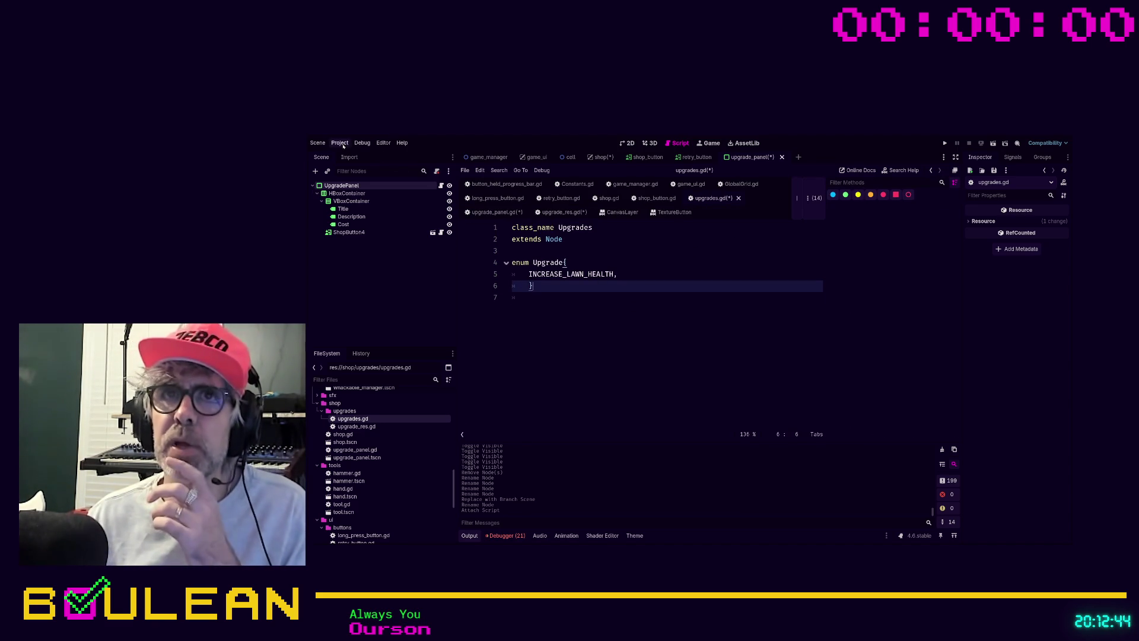
- Open game_manager.gd and inspect lines 19–21 and the _start_new_game() call in _ready
click(629, 184)
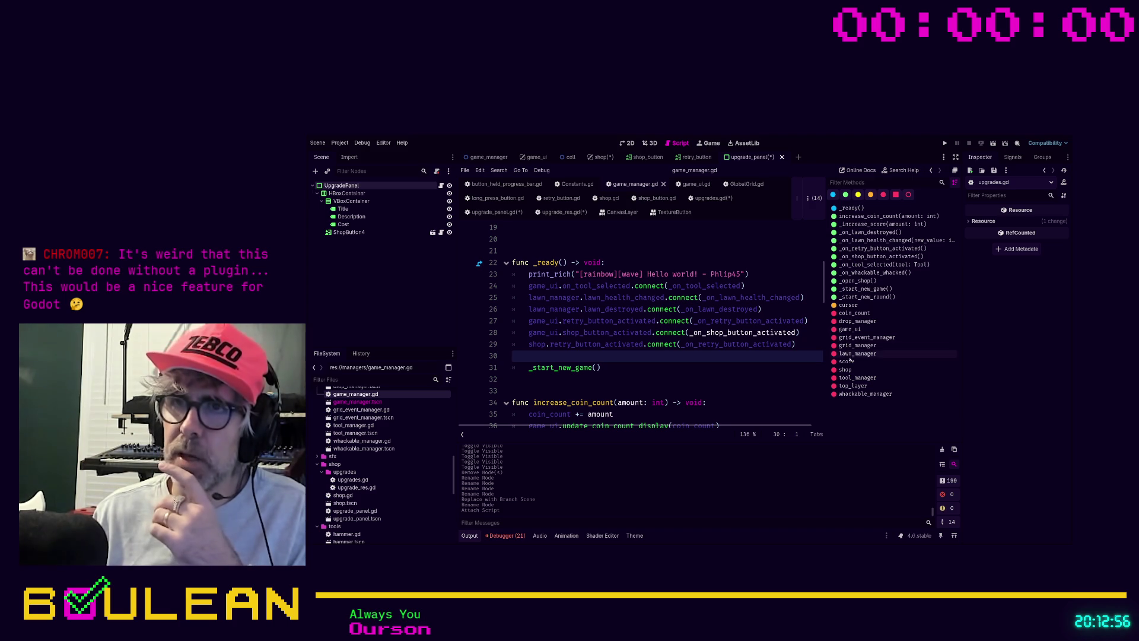
click(534, 227)
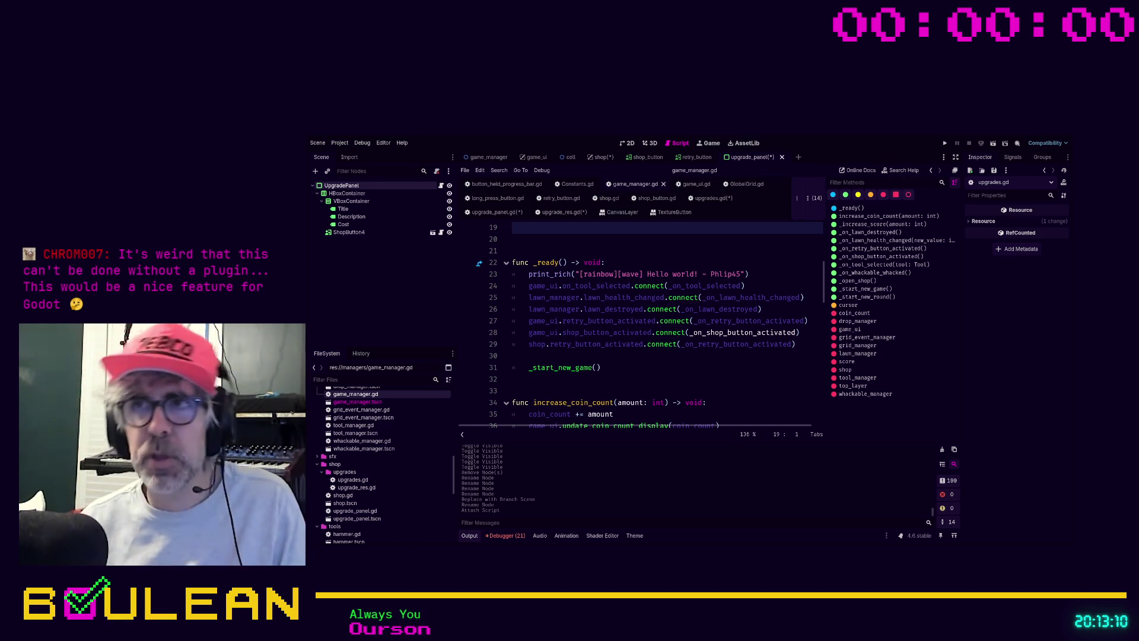
click(611, 367)
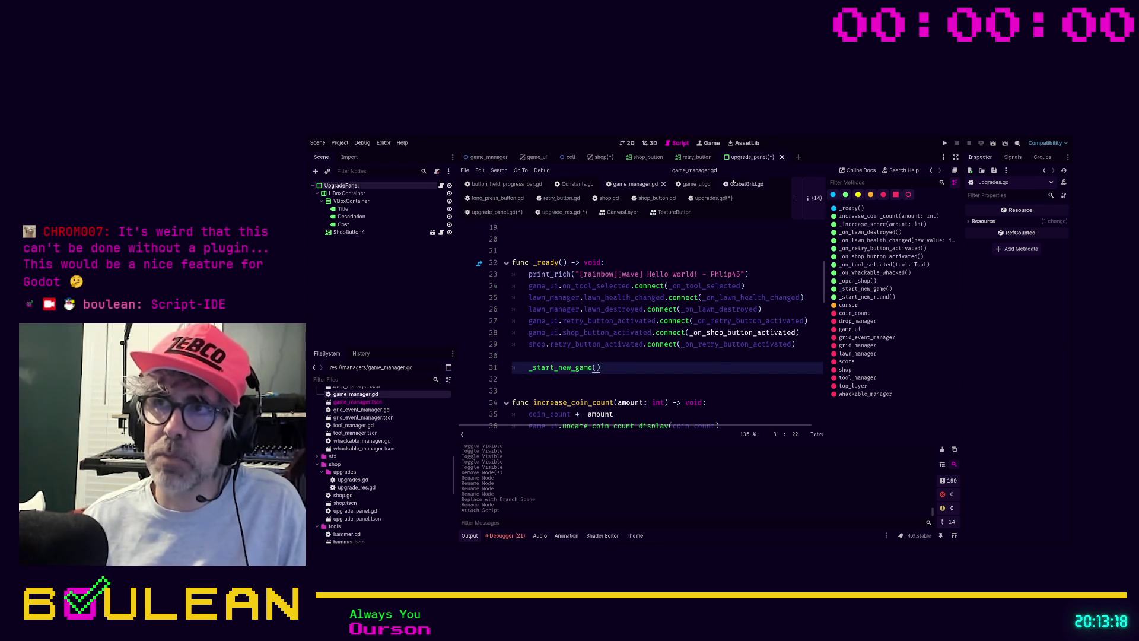
mouse_move(505, 160)
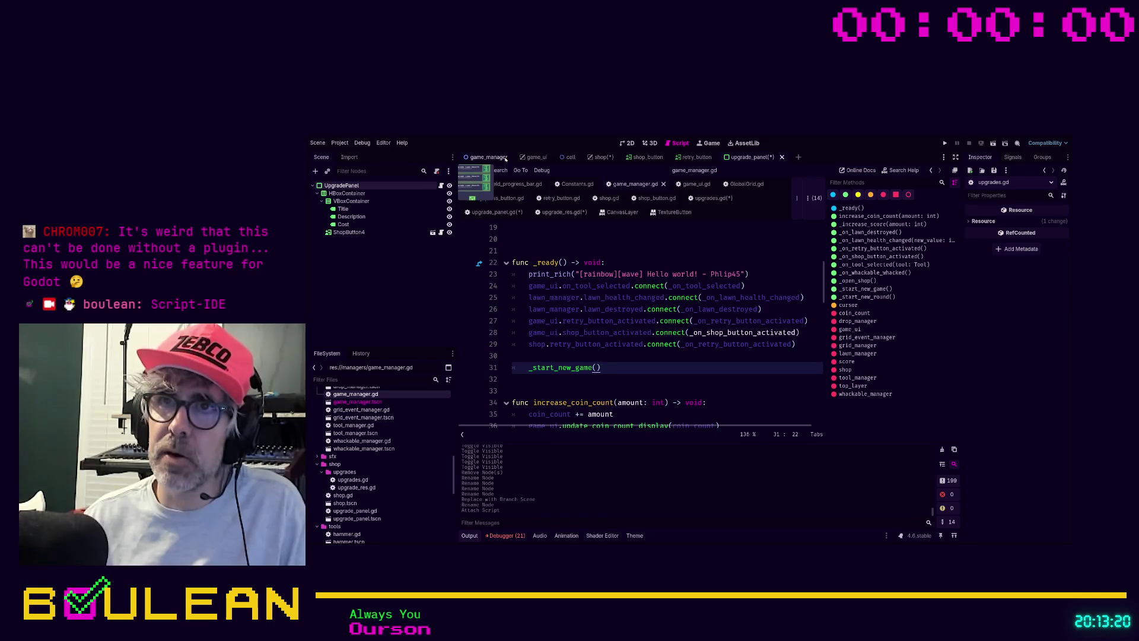
click(647, 249)
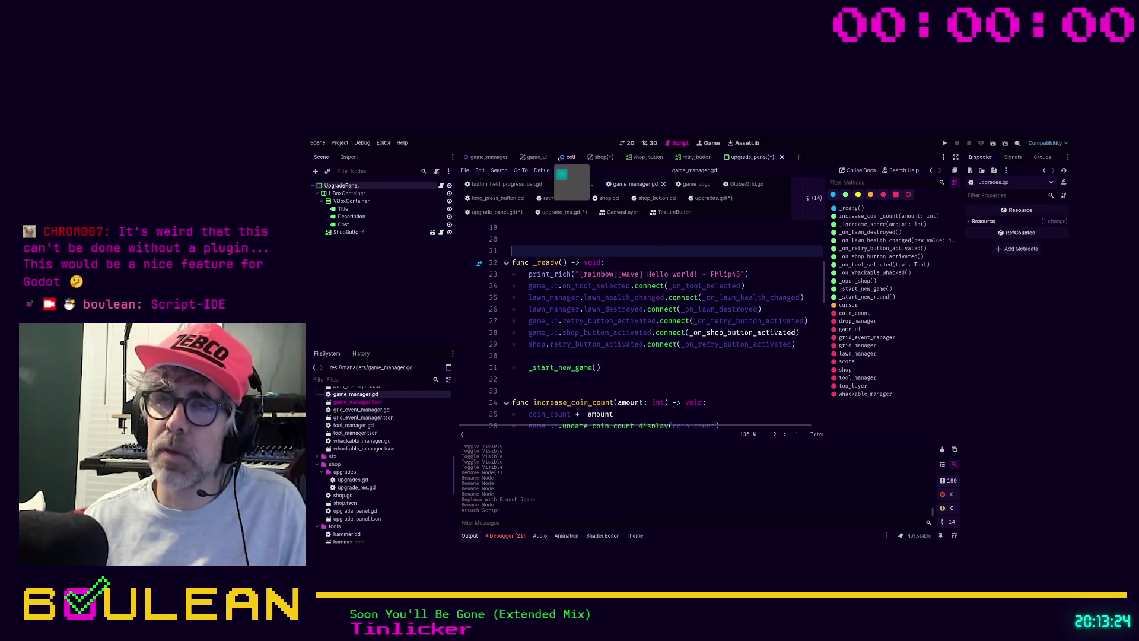
mouse_move(482, 159)
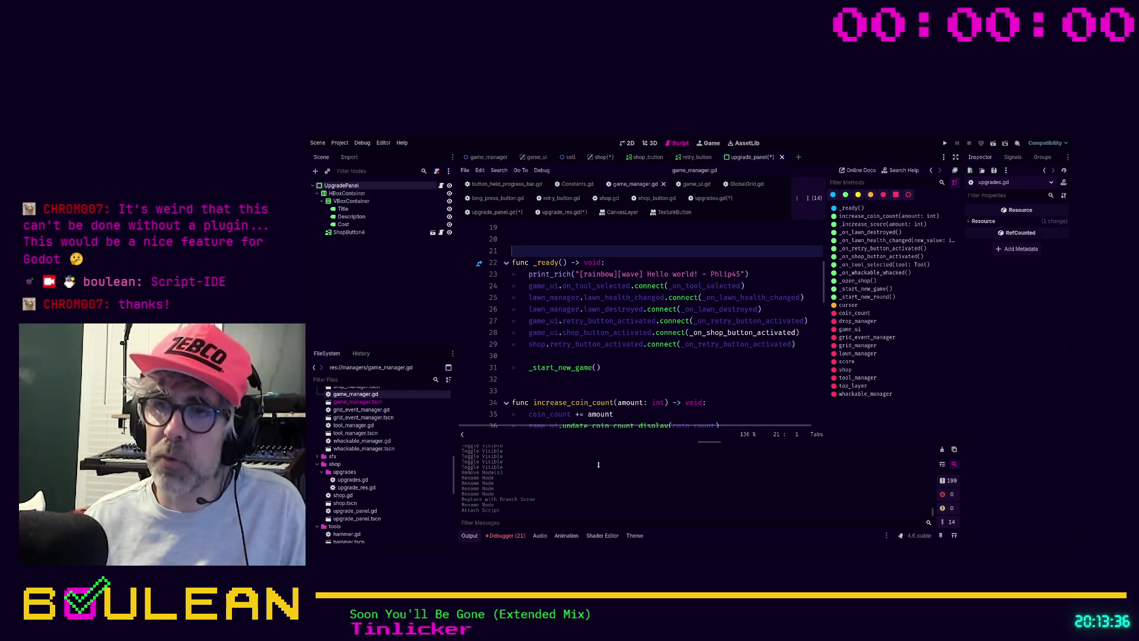
click(736, 380)
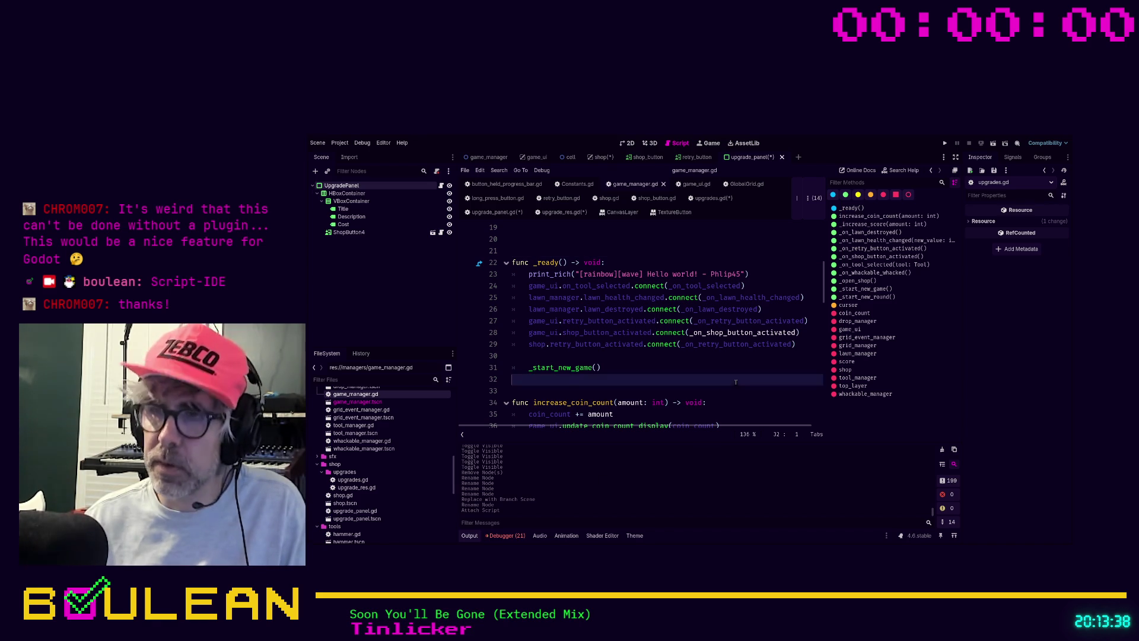
- Hide the method outline and output log, delete the blank line before _start_new_game(), and save
key(ctrl+backslash)
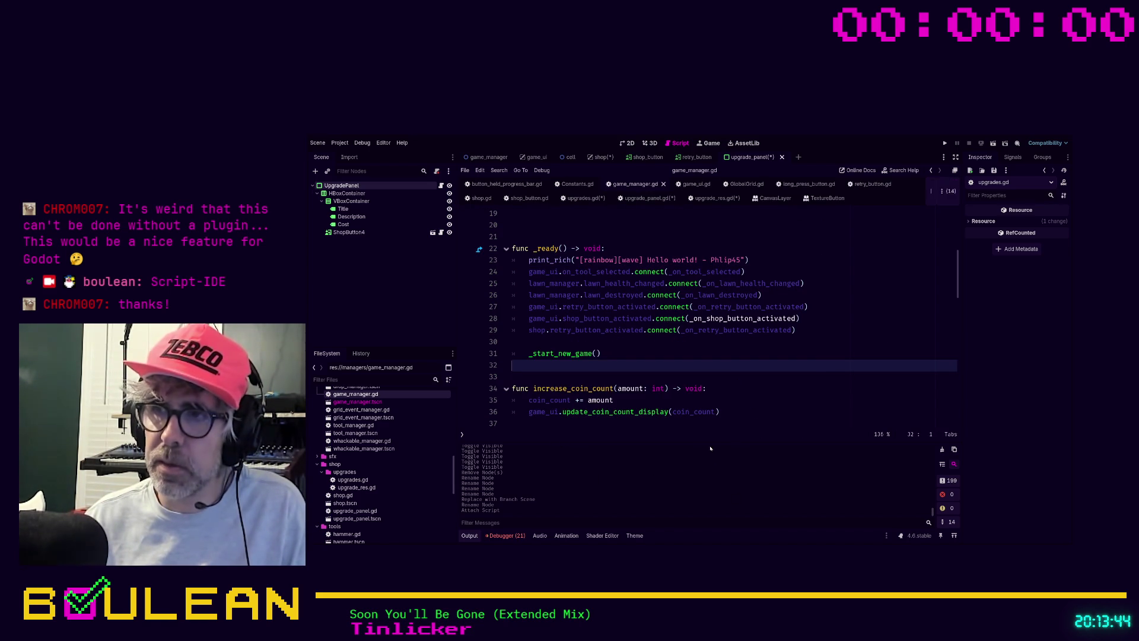
click(469, 536)
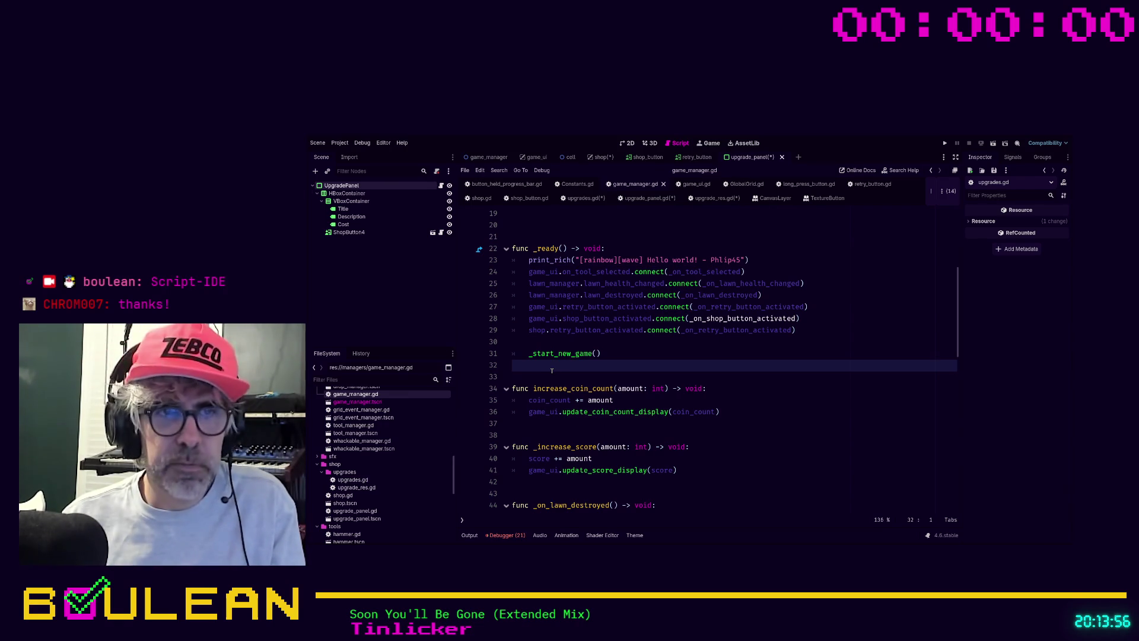
click(557, 347)
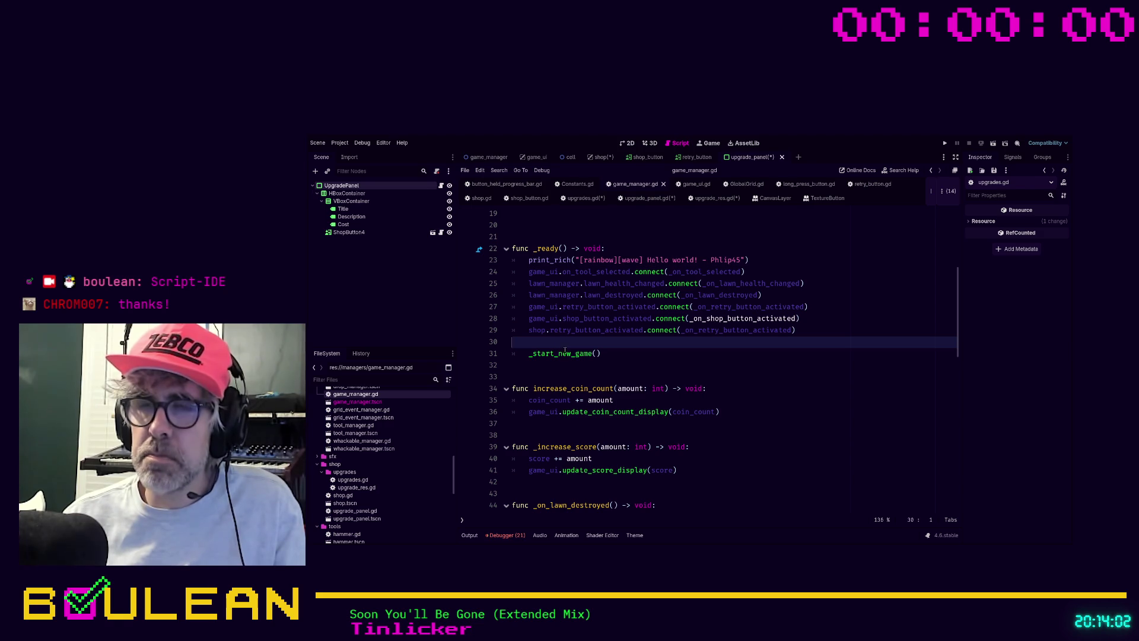
key(BackSpace)
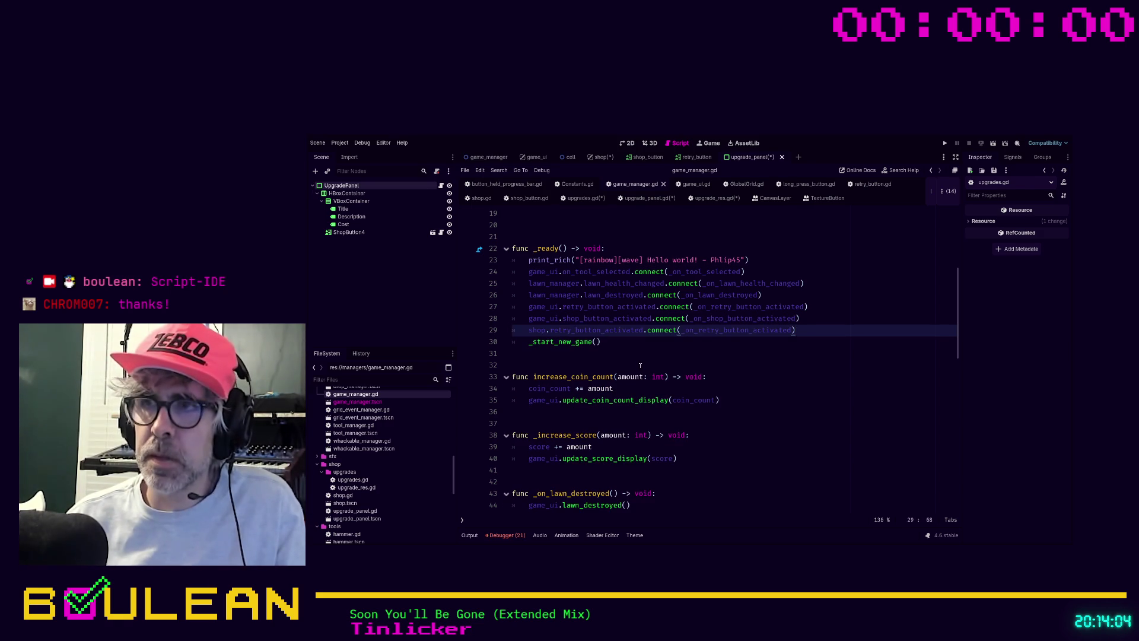
key(Down)
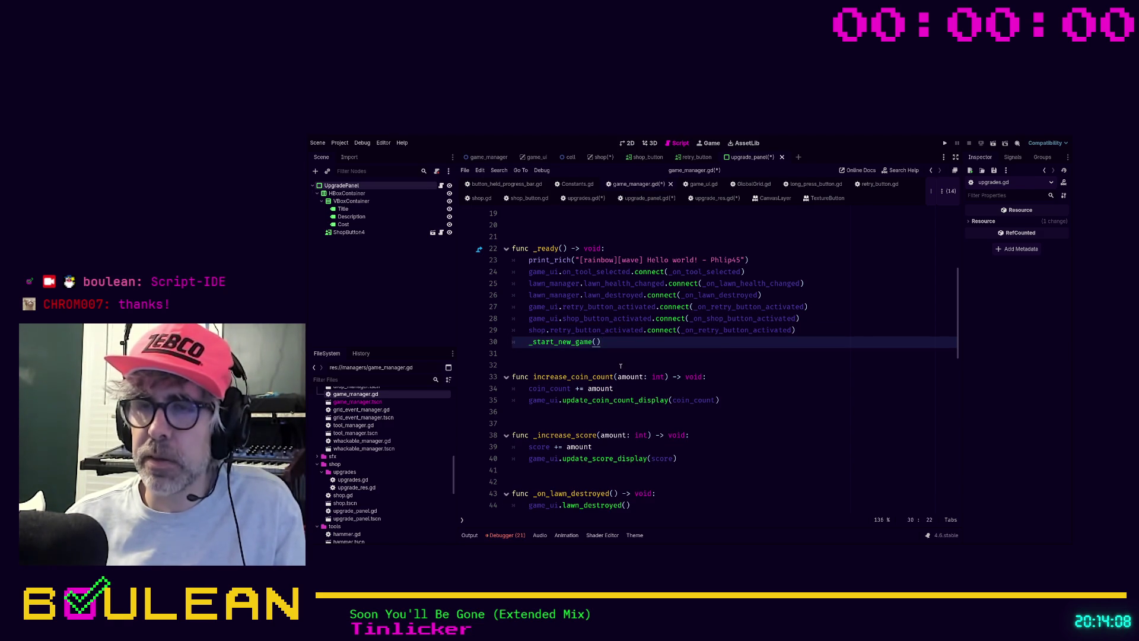
key(Down)
key(ctrl+s)
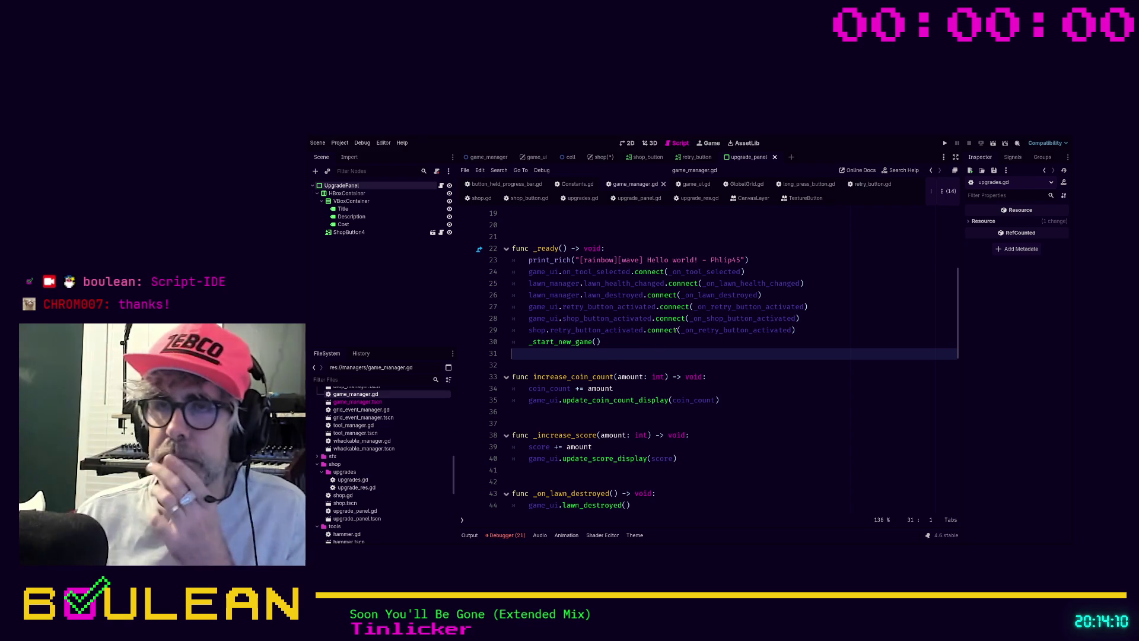
- Close the CanvasLayer and TextureButton help pages and return to upgrades.gd
click(747, 200)
click(775, 200)
click(761, 200)
click(778, 199)
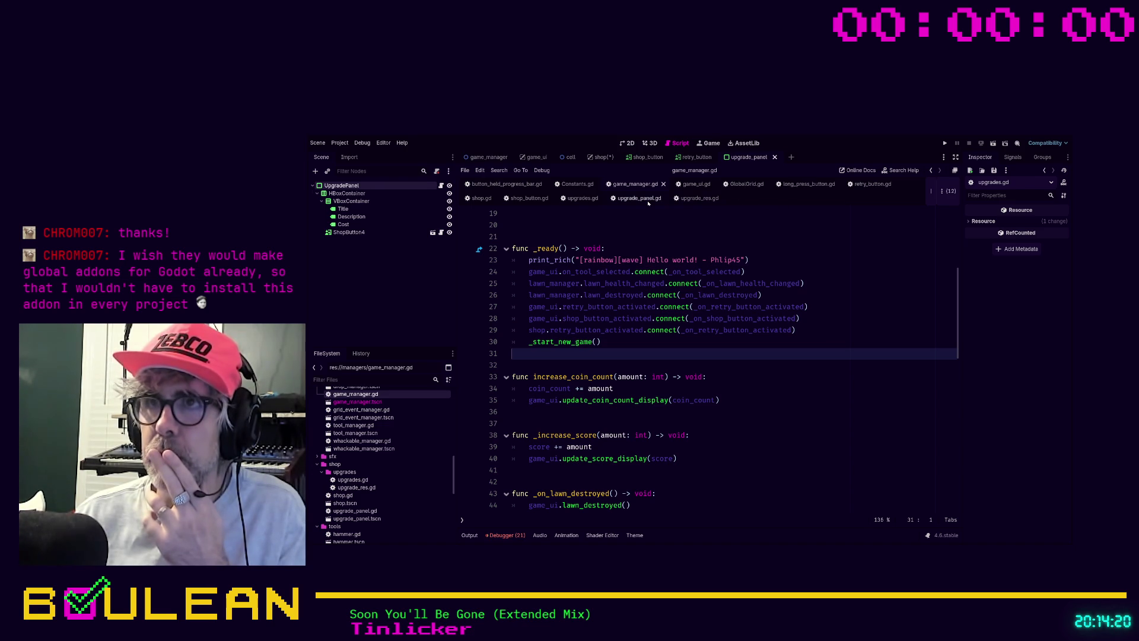
click(582, 199)
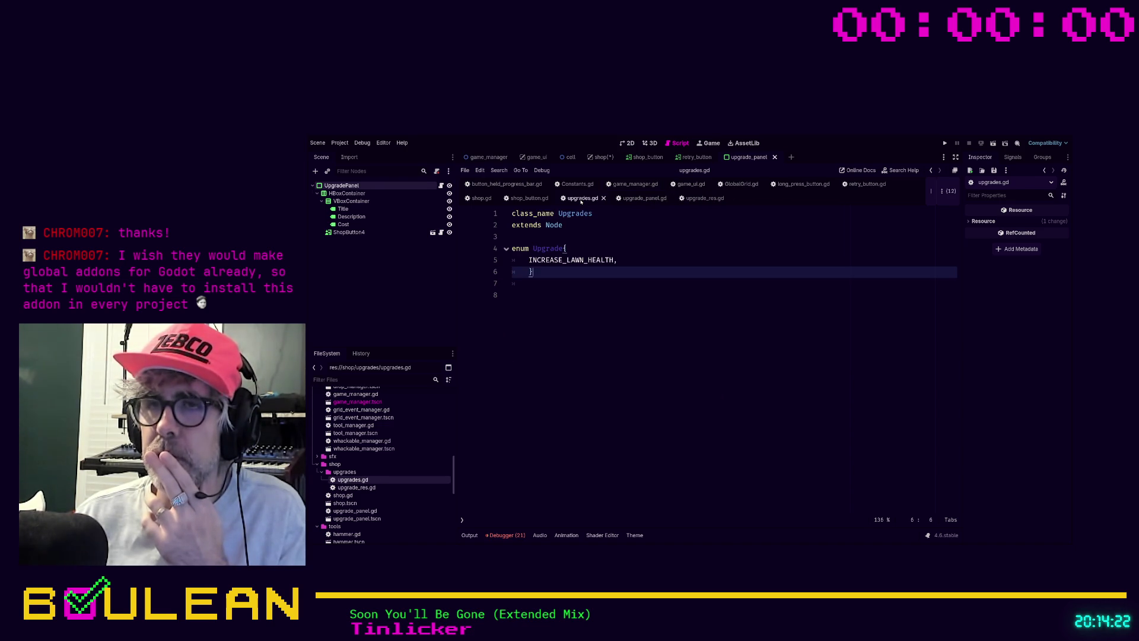
- Look over upgrades.gd and upgrade_panel.gd, then bring up upgrade_res.gd
click(631, 264)
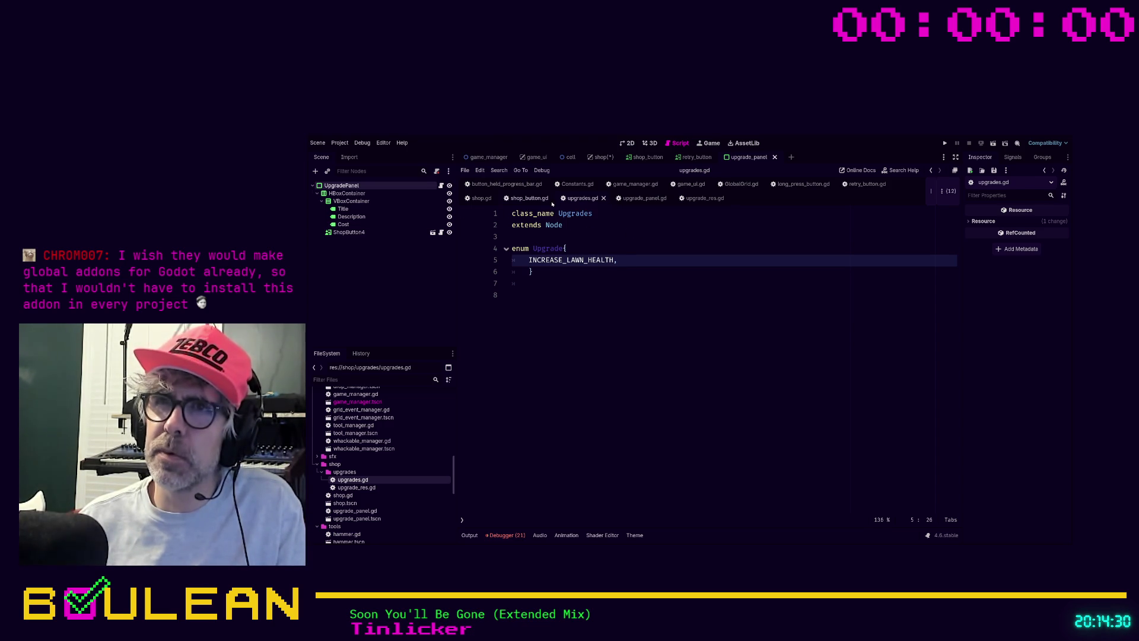
click(634, 201)
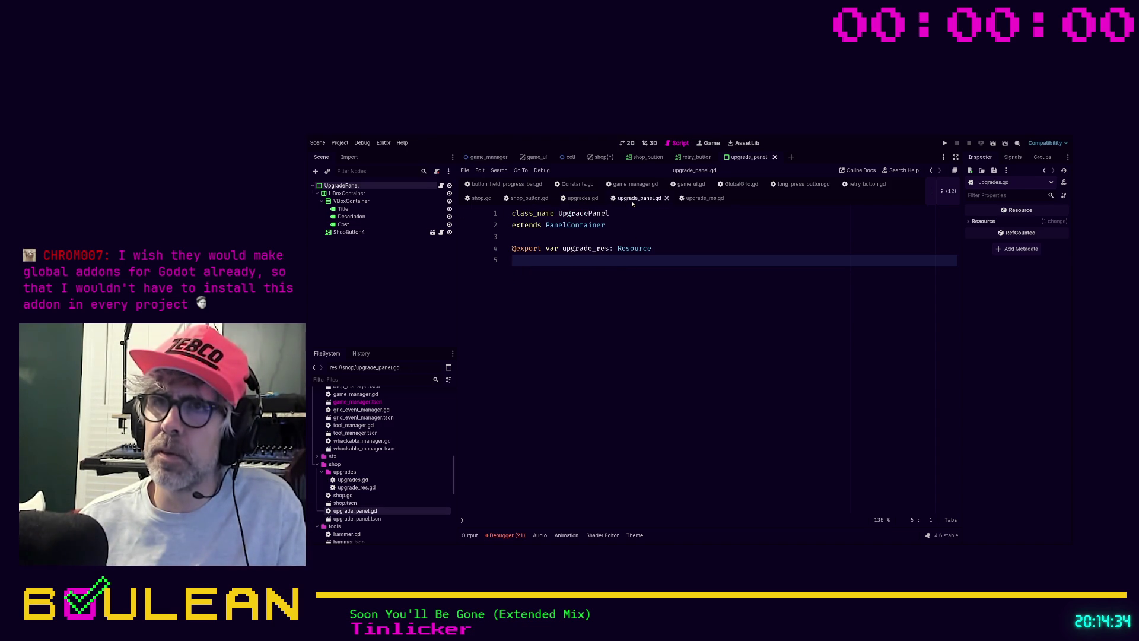
click(687, 202)
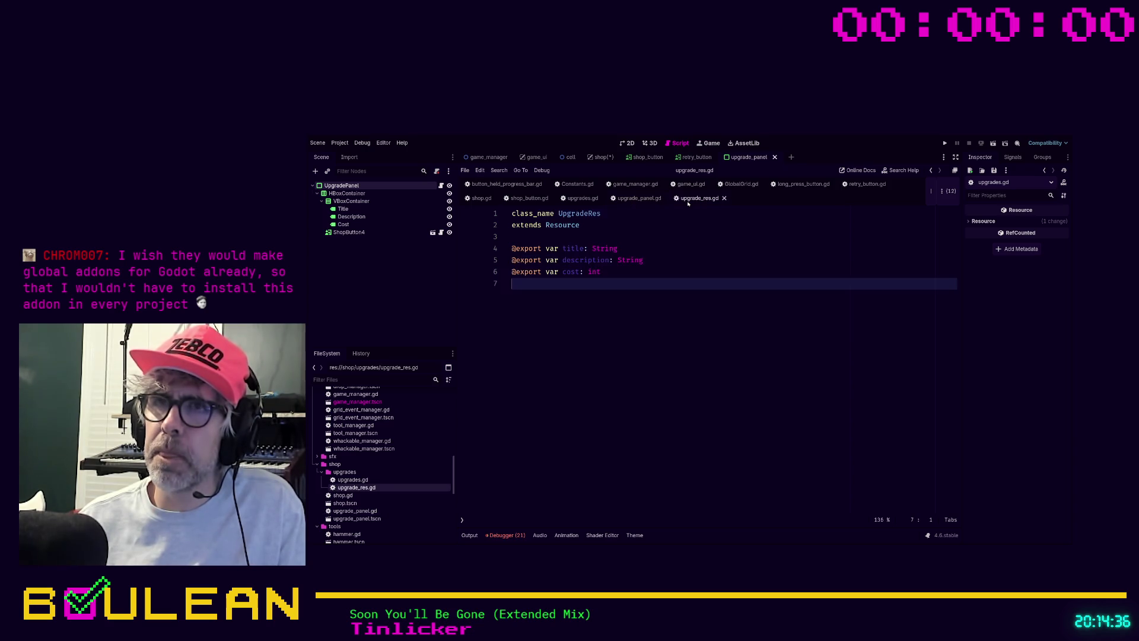
click(623, 237)
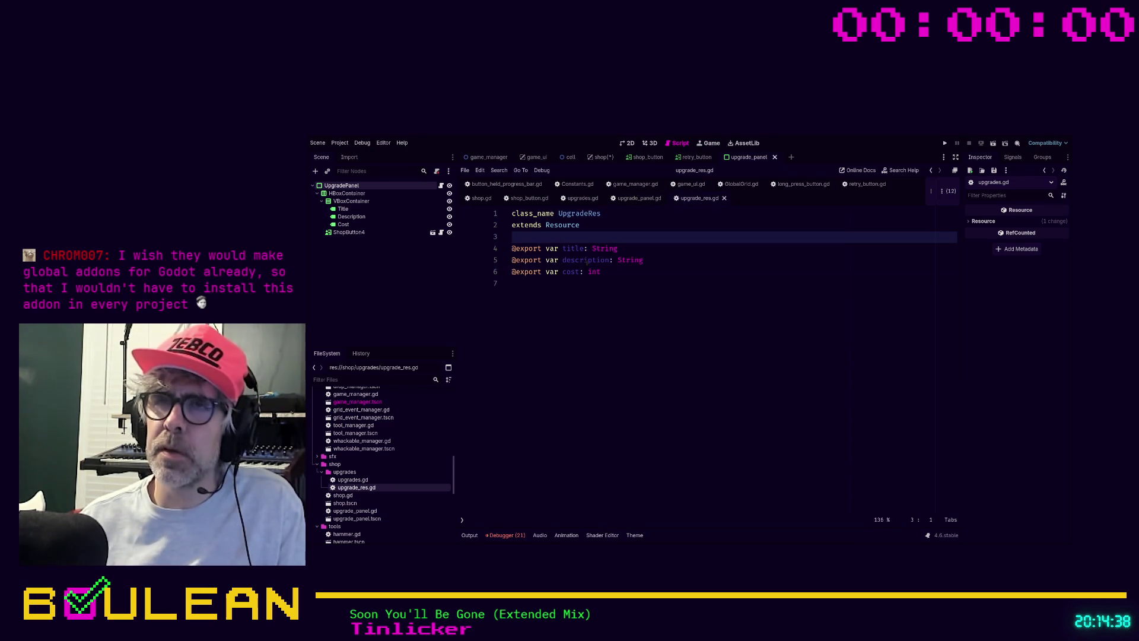
key(Down)
key(Down)
key(Down)
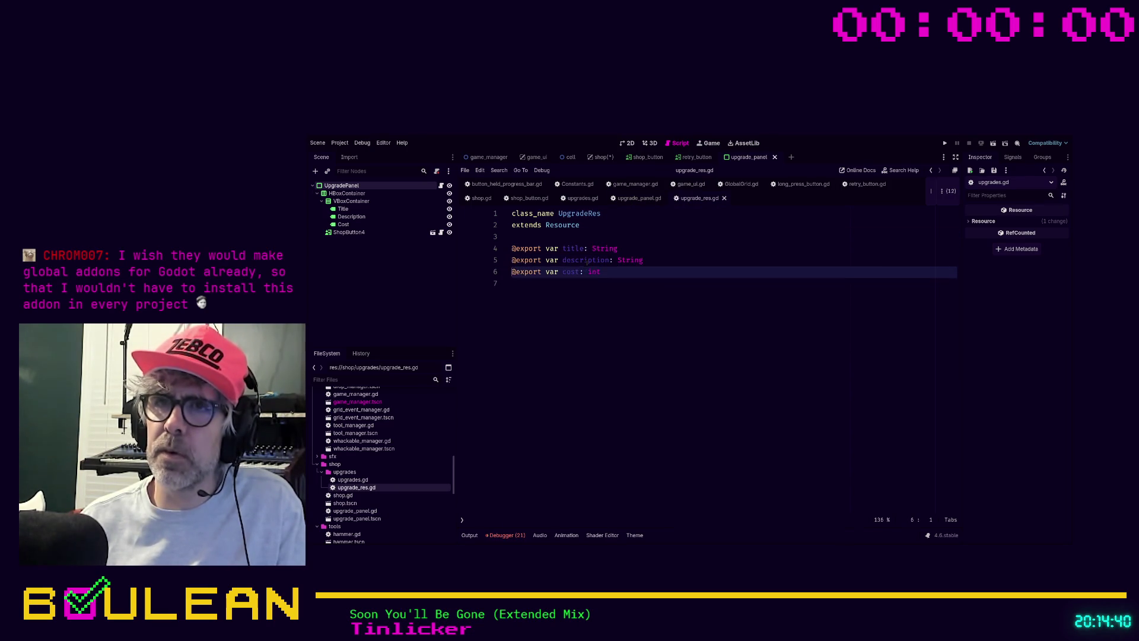
key(Up)
key(Up)
key(Up)
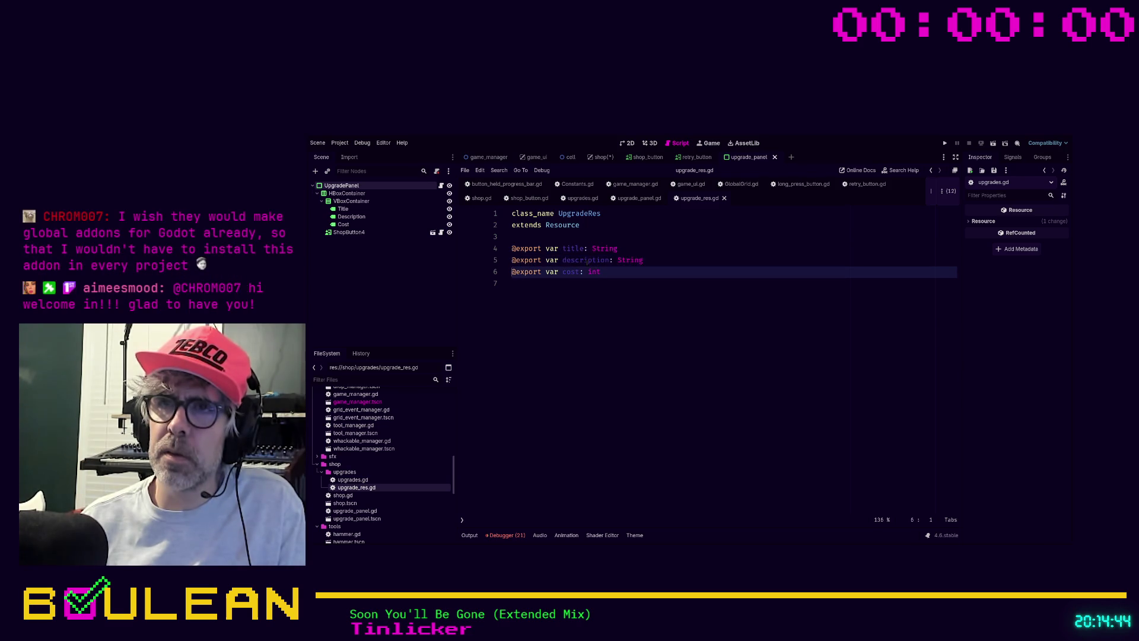
key(Return)
key(Up)
text(@export )
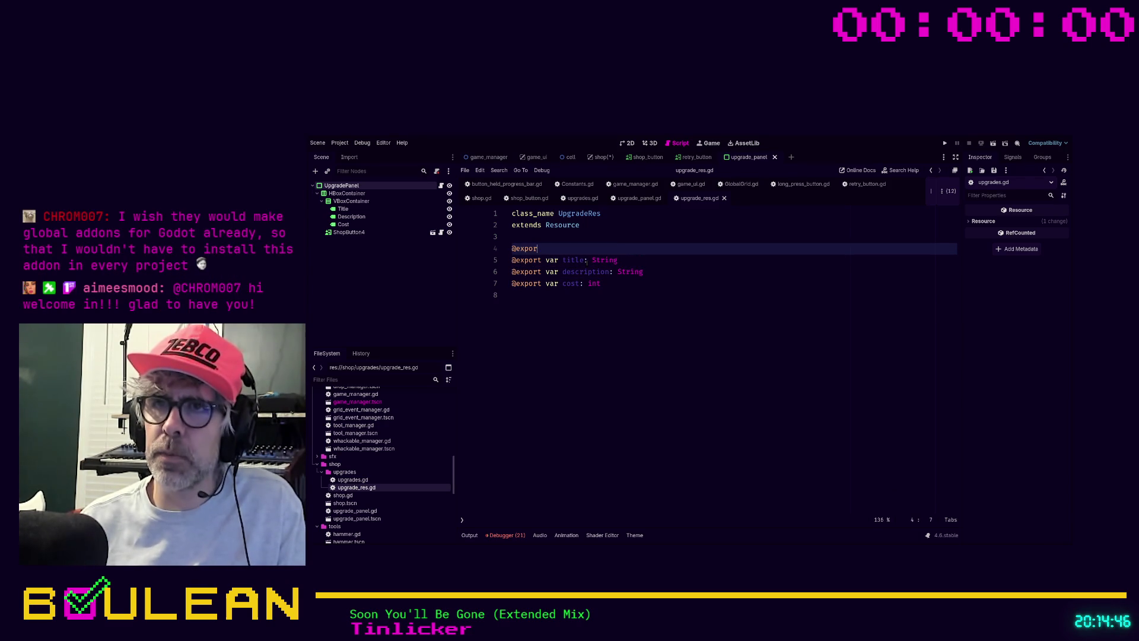
text(var upgrade)
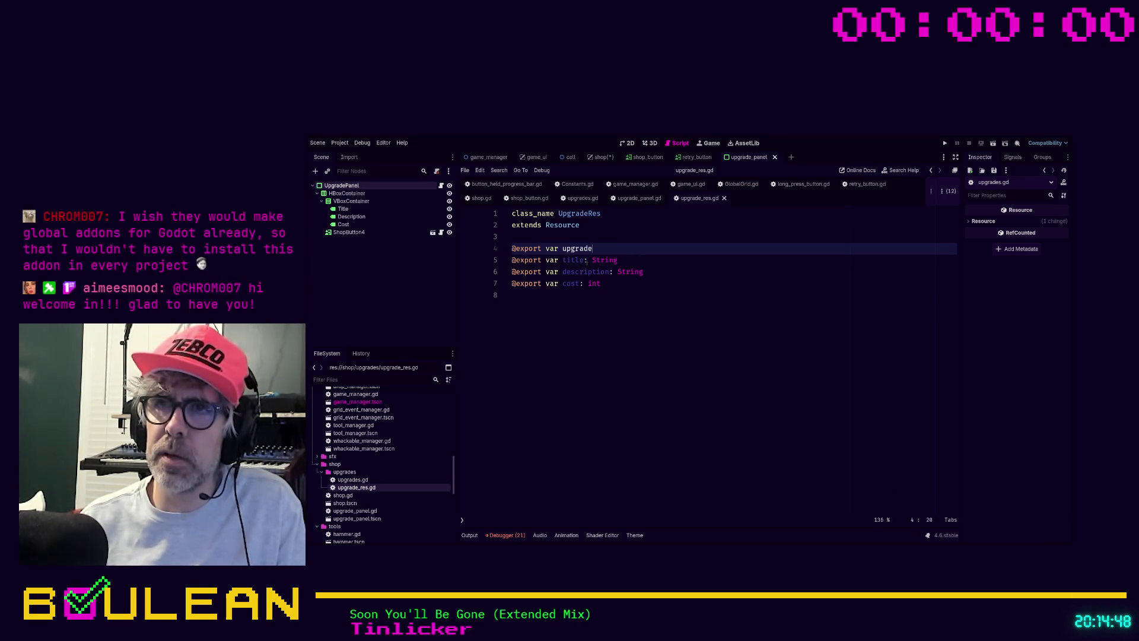
text(: )
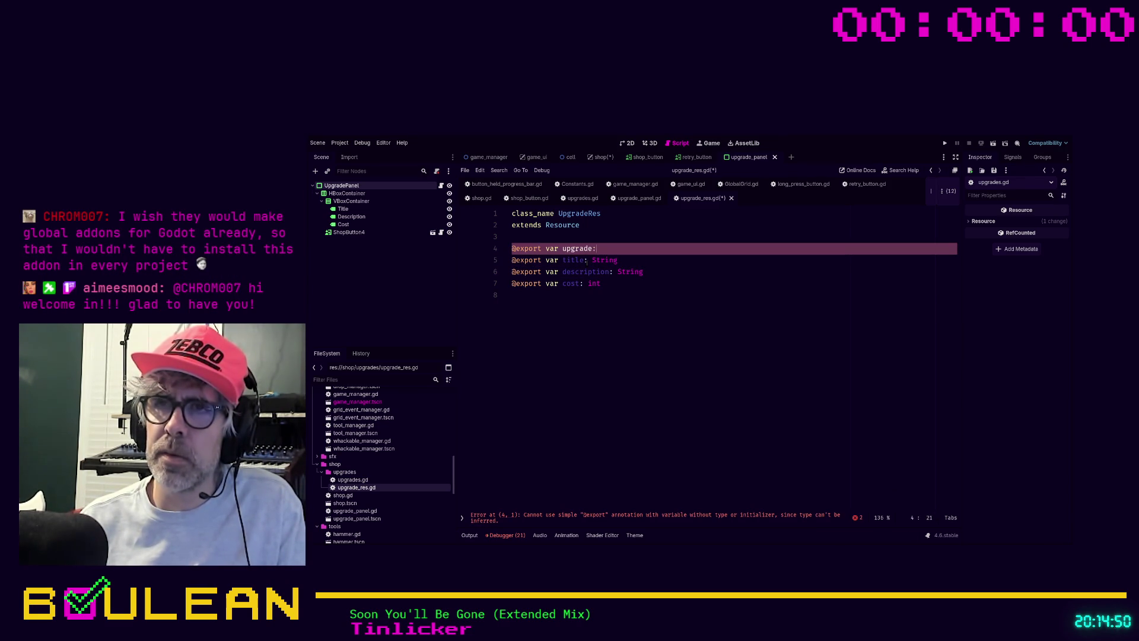
text(Upg)
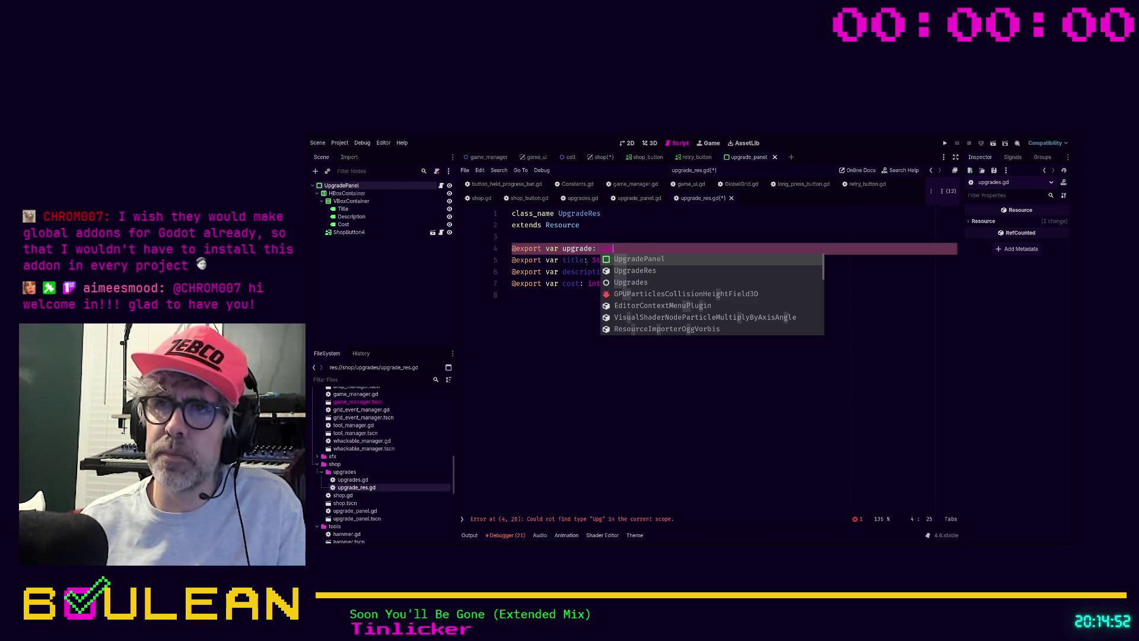
- Complete the upgrade export's type as Upgrades.Upgrade and save upgrade_res.gd
key(Down)
key(Down)
key(Return)
text(.)
key(Return)
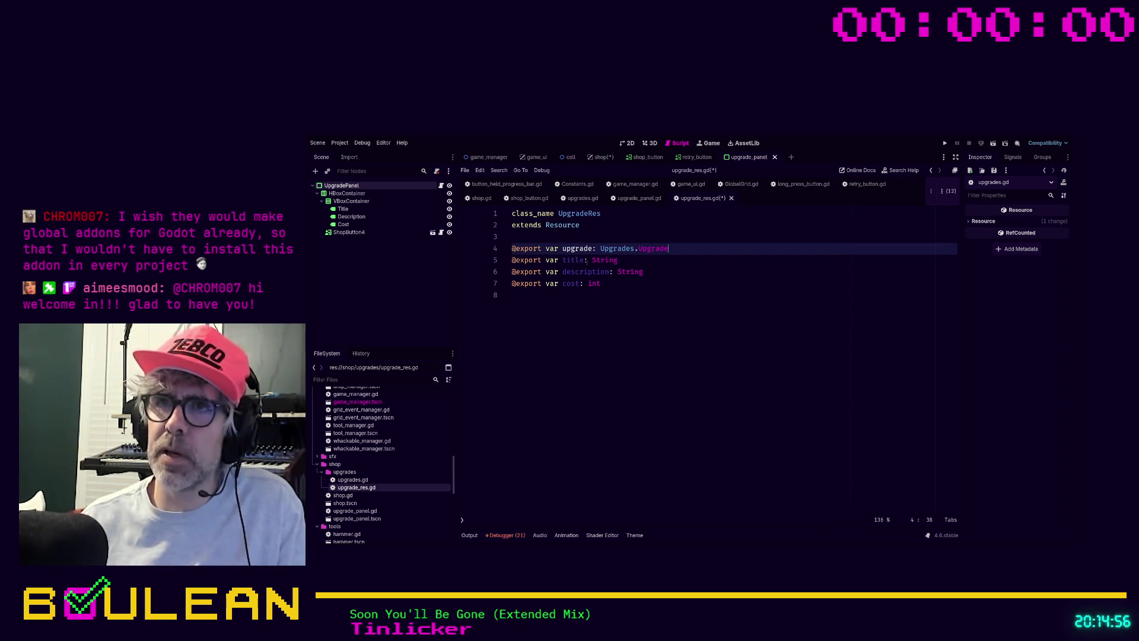
click(630, 295)
key(ctrl+s)
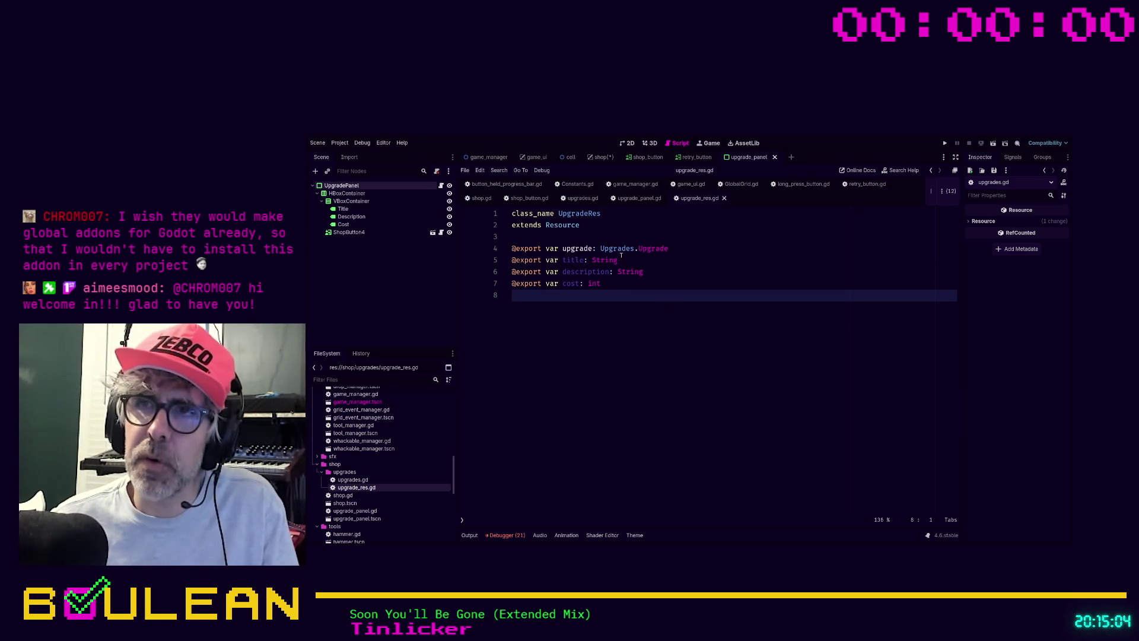
- Review the title and cost exports, then return to upgrades.gd
drag(623, 260, 593, 261)
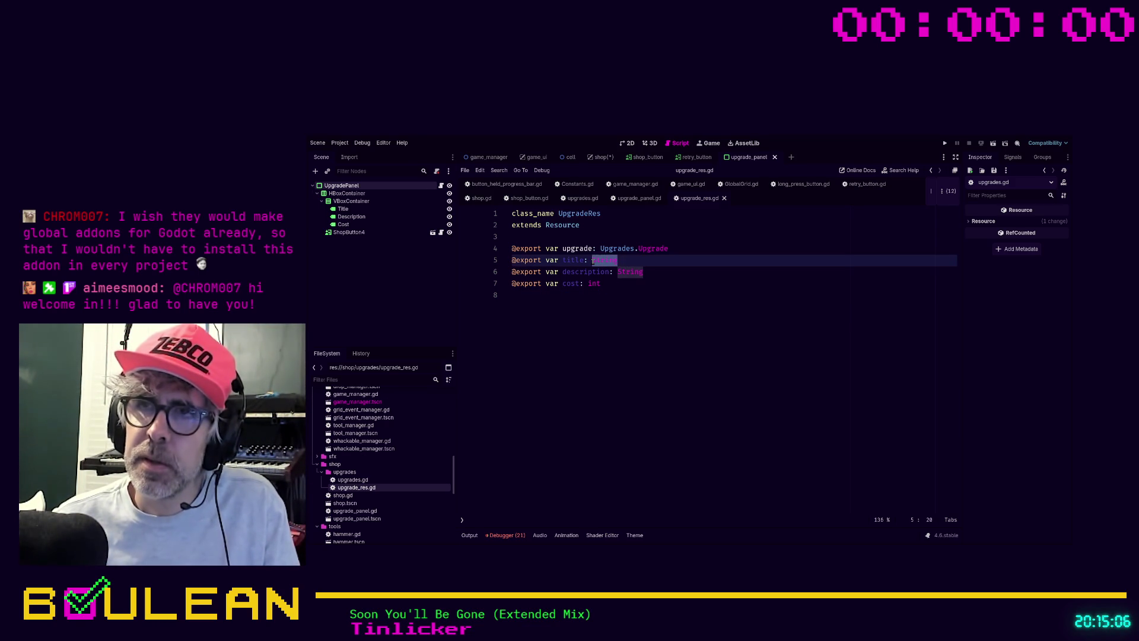
click(621, 283)
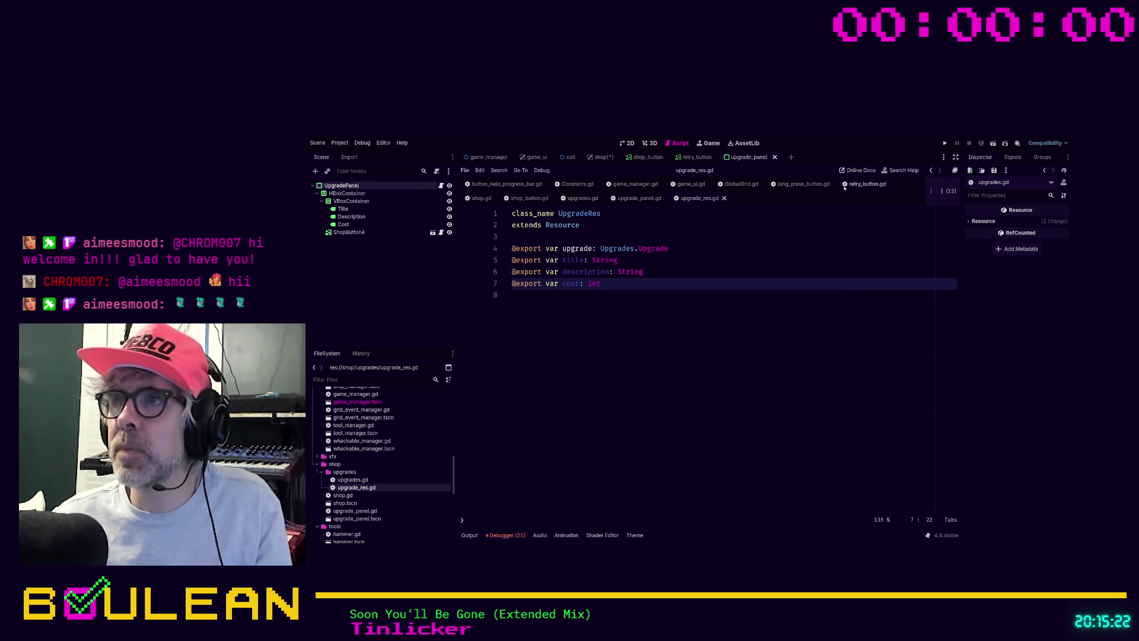
click(582, 198)
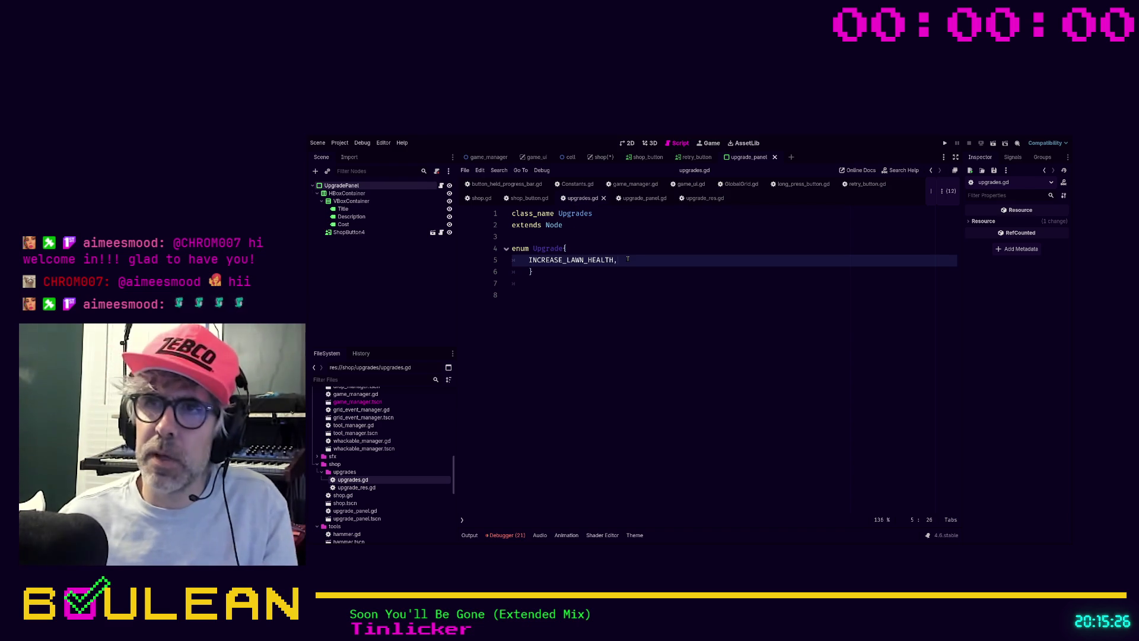
- Set INCREASE_LAWN_HEALTH = 1, add a NONE = 0 entry above it, and save upgrades.gd
key(Left)
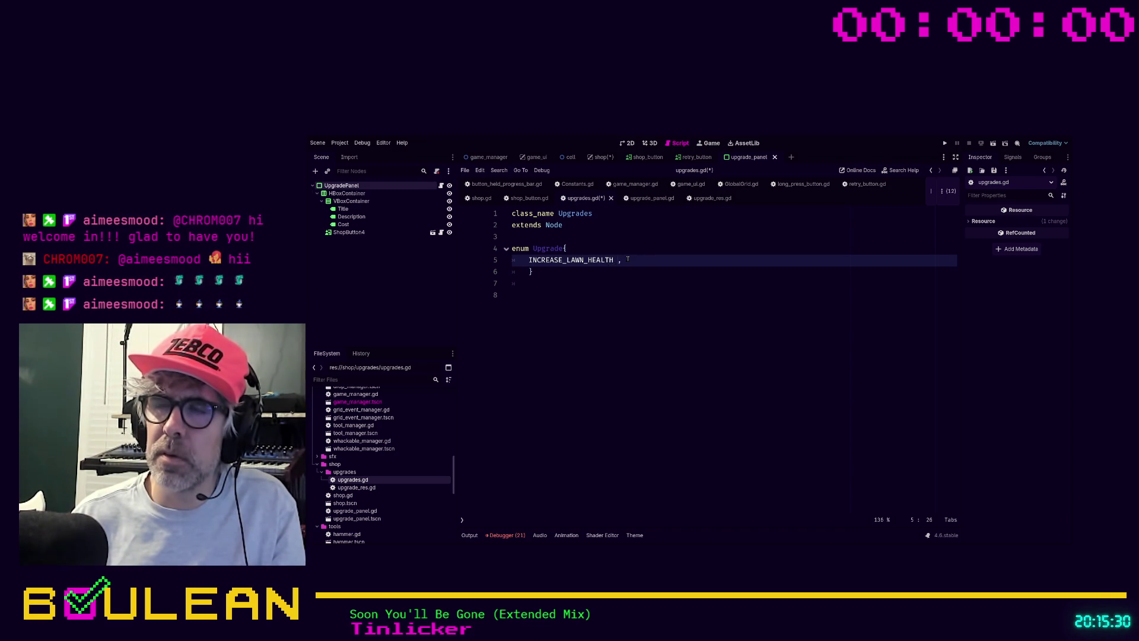
text(1)
key(Up)
key(Return)
text(ONE,)
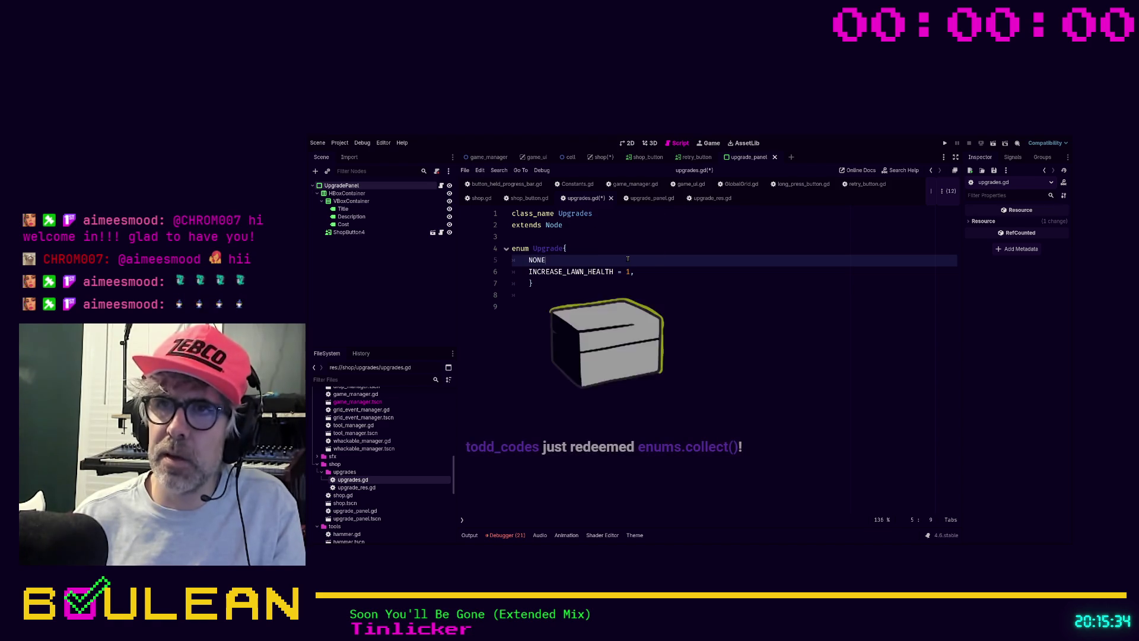
text( TWO,)
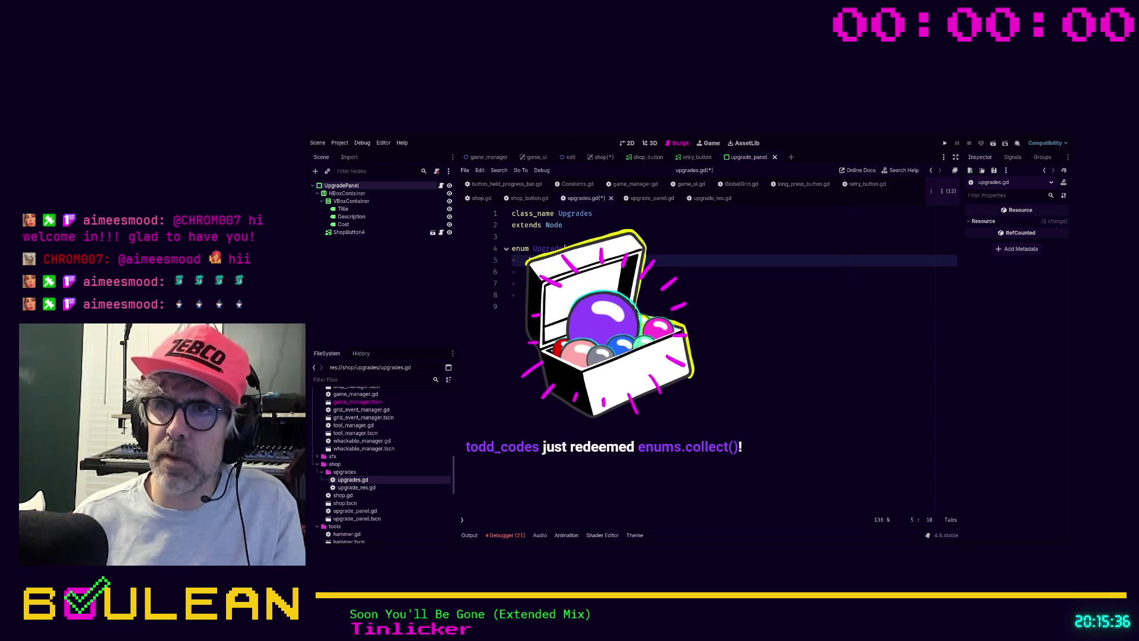
key(Return)
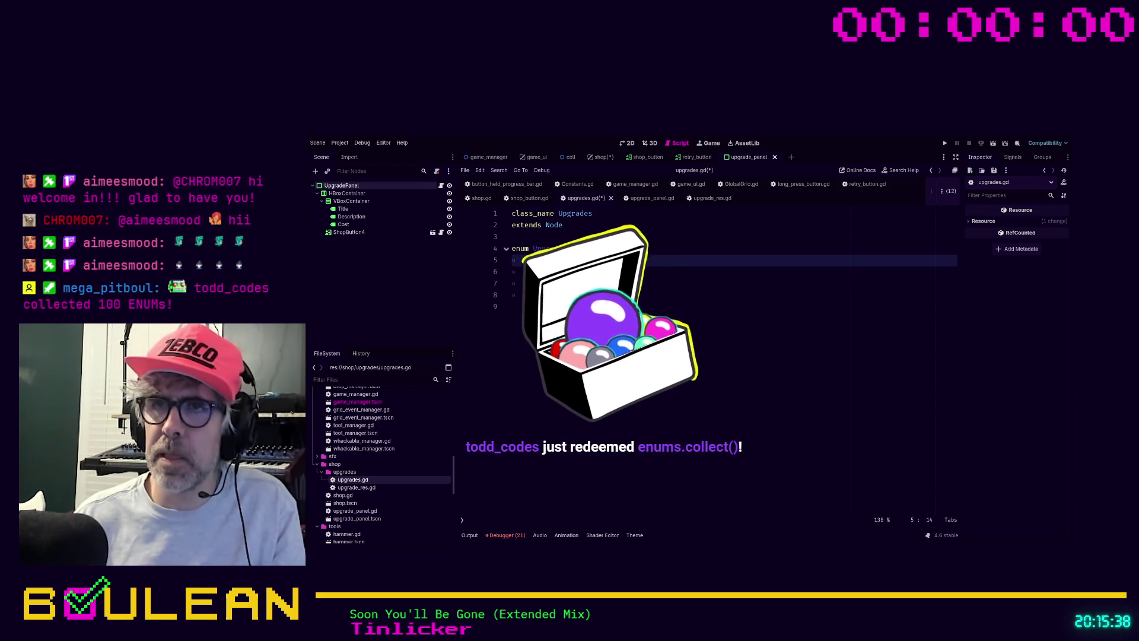
text(INCREASE_LAWN_HEALTH = 1,)
key(ctrl+s)
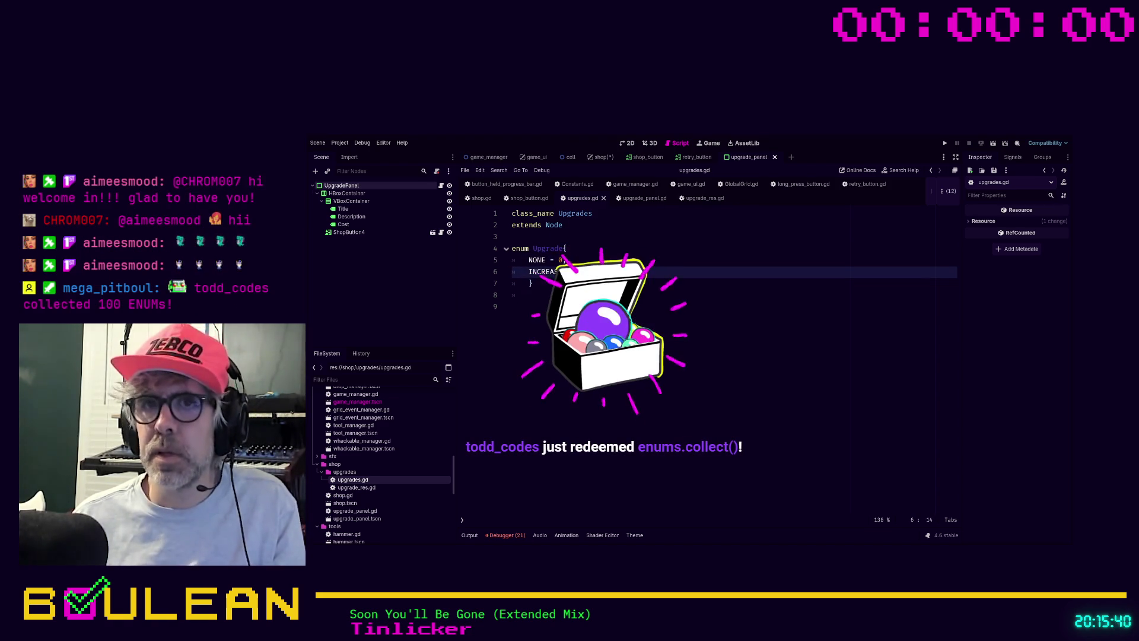
click(353, 472)
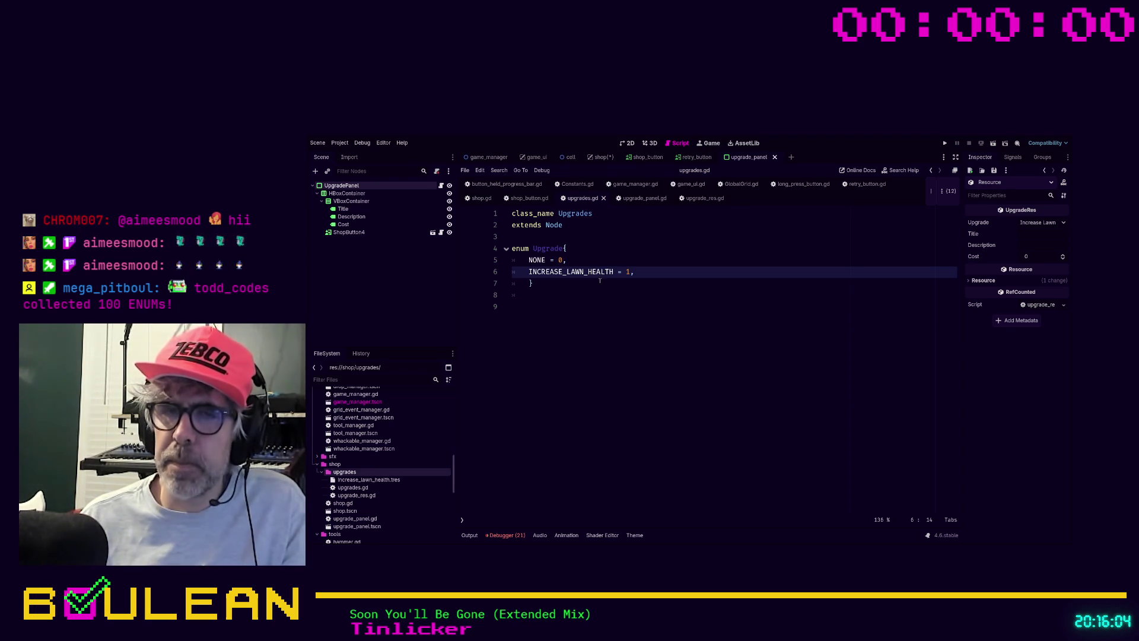
- Set the lawn-health resource's Title to 'Increase Lawn Health' and start on its description
click(1018, 237)
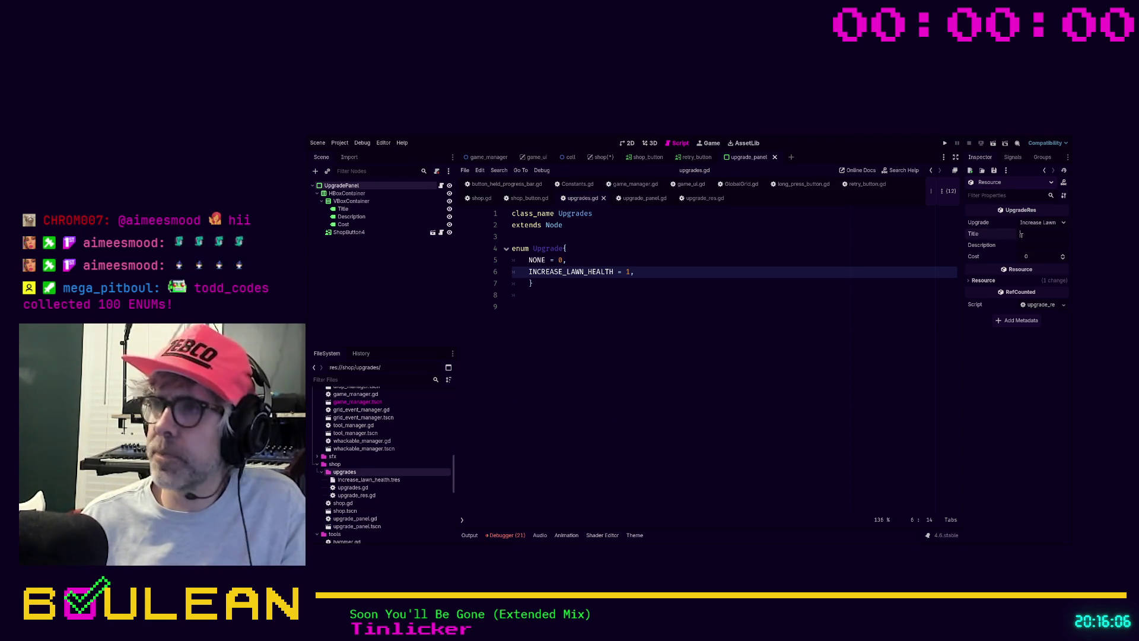
text(Inc)
text( La)
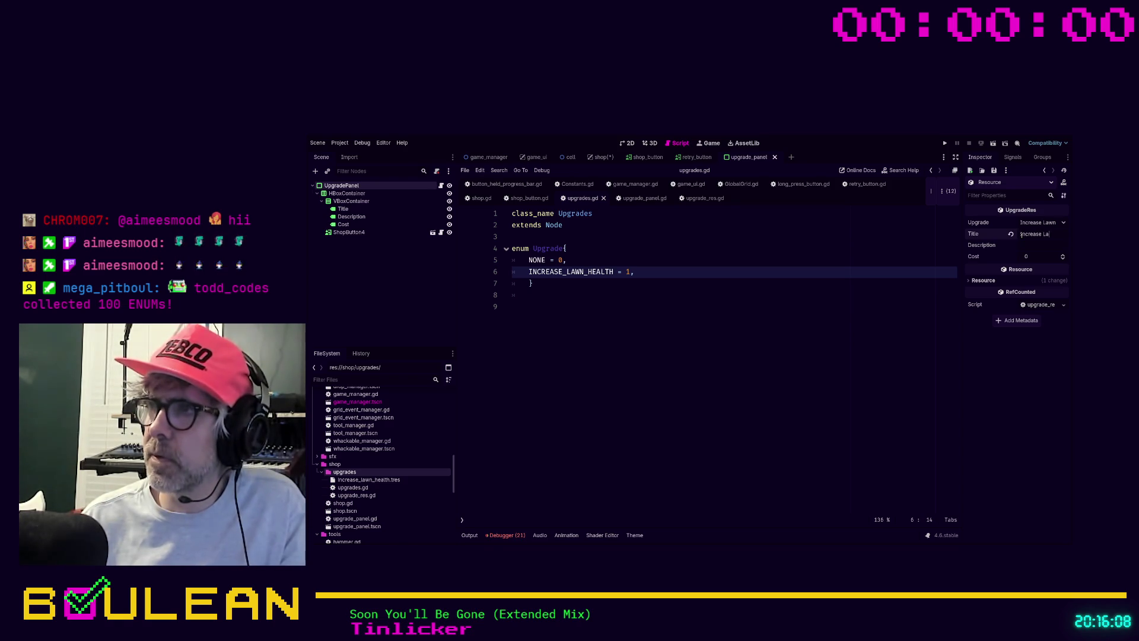
text( Health)
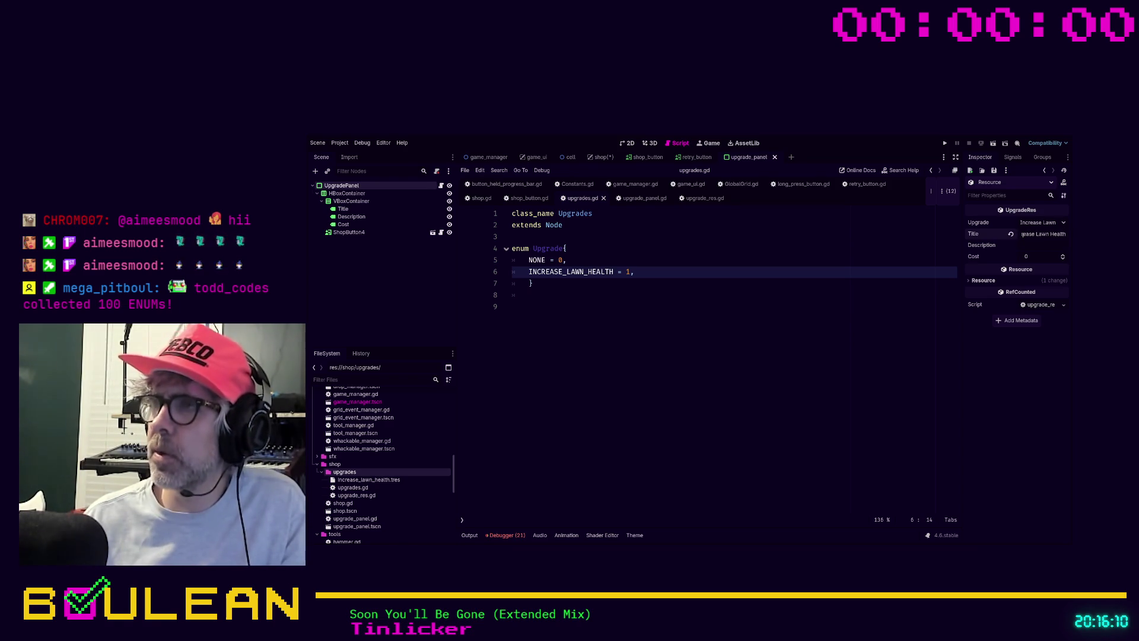
click(1032, 249)
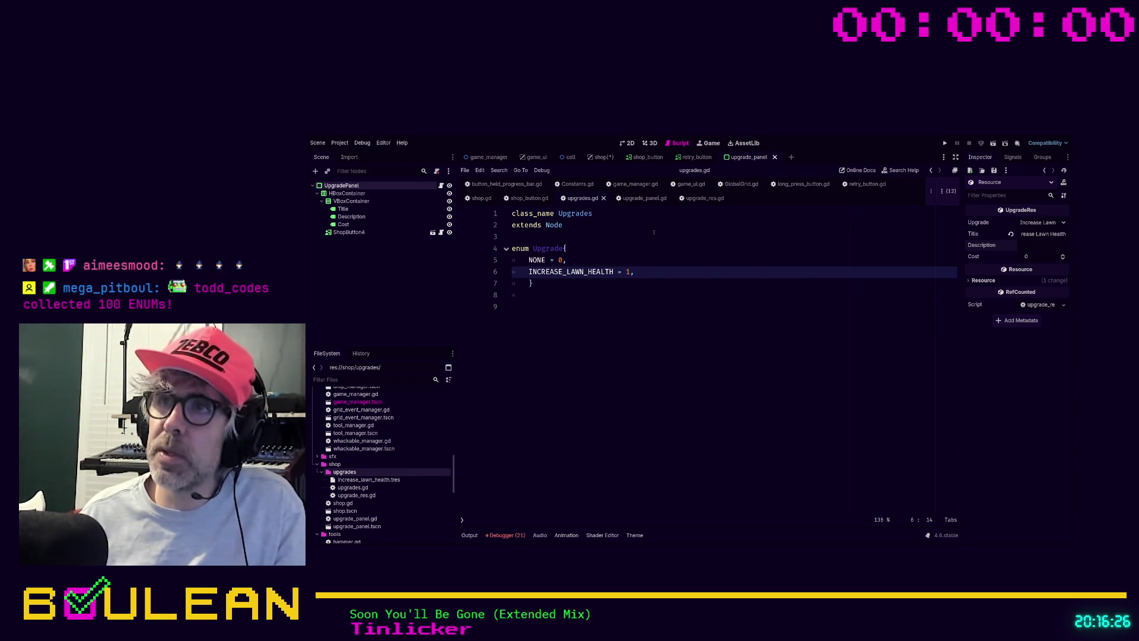
key(Up)
key(Up)
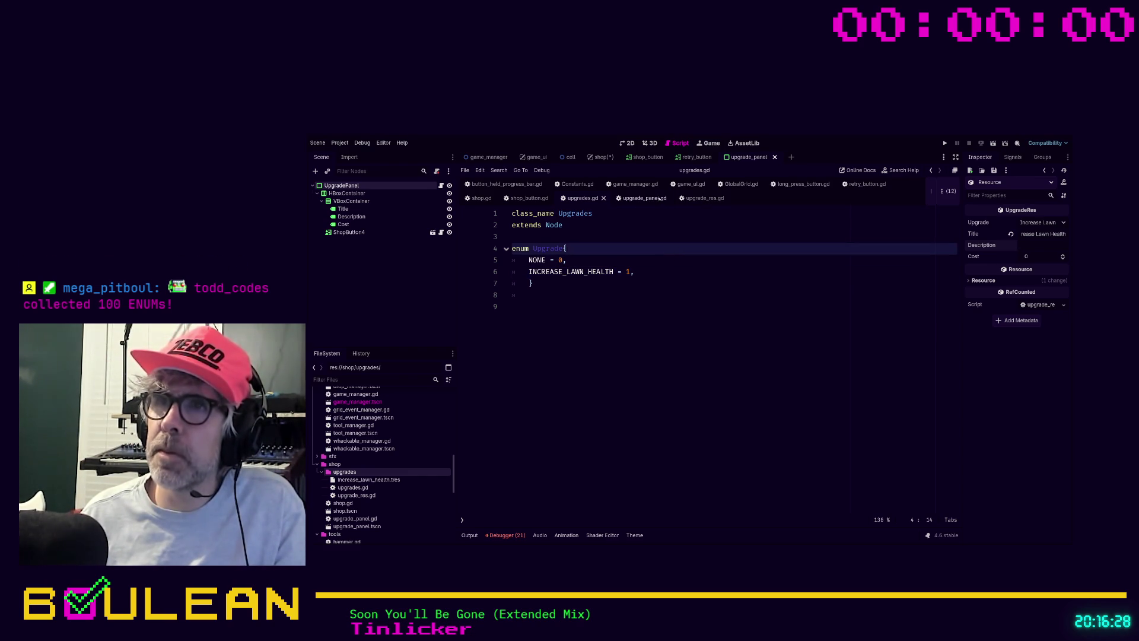
click(643, 198)
click(586, 197)
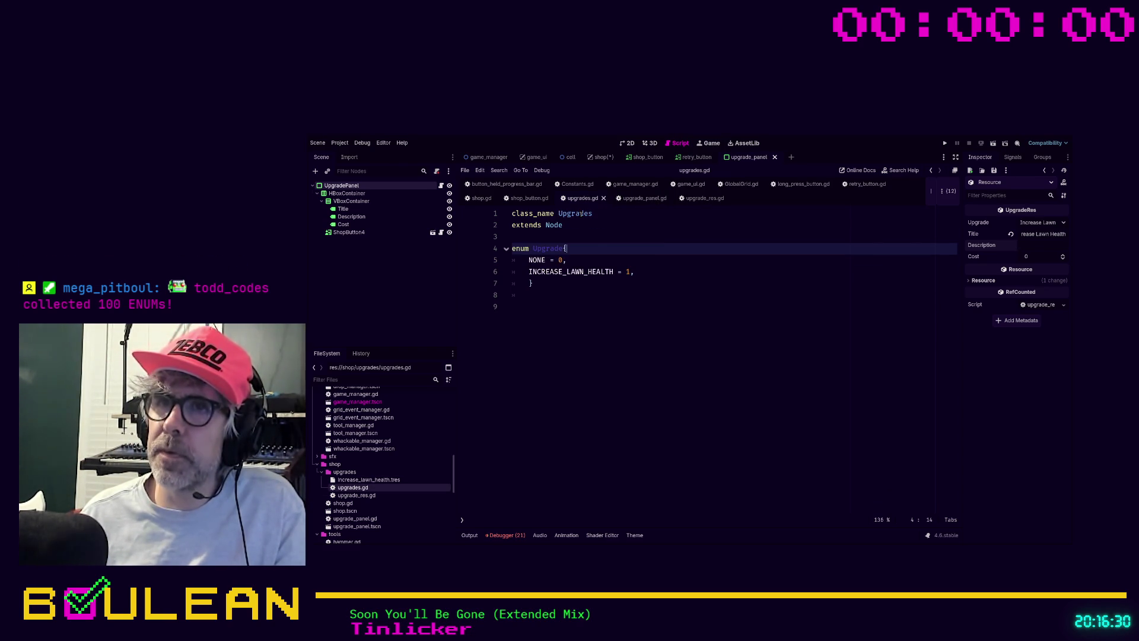
click(703, 198)
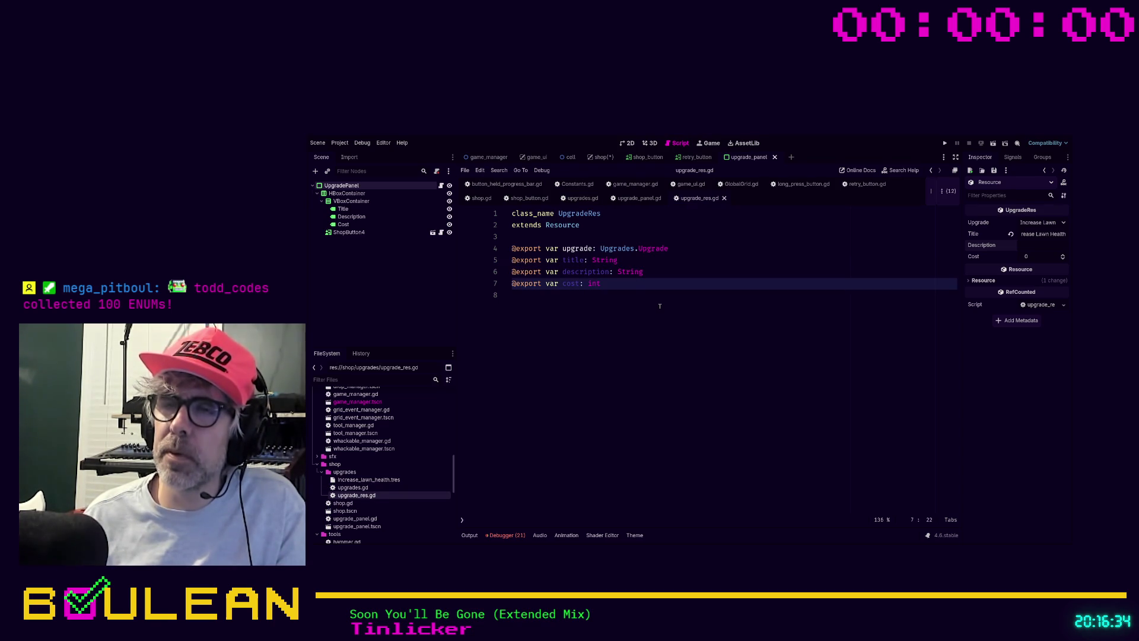
key(Return)
text(@export )
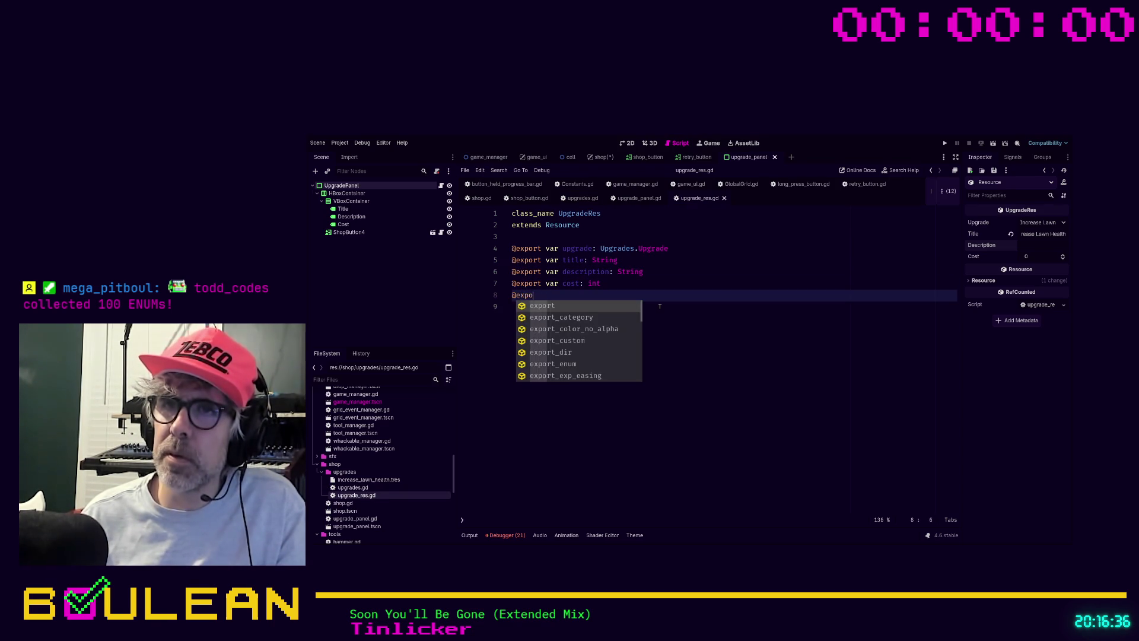
text(var amount: )
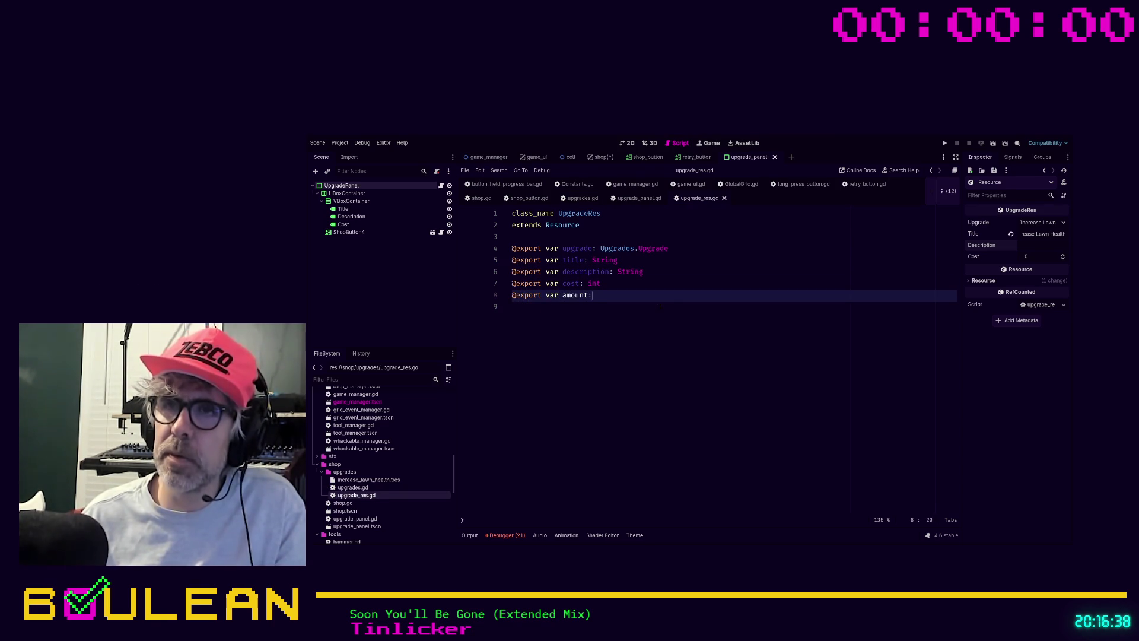
text(in)
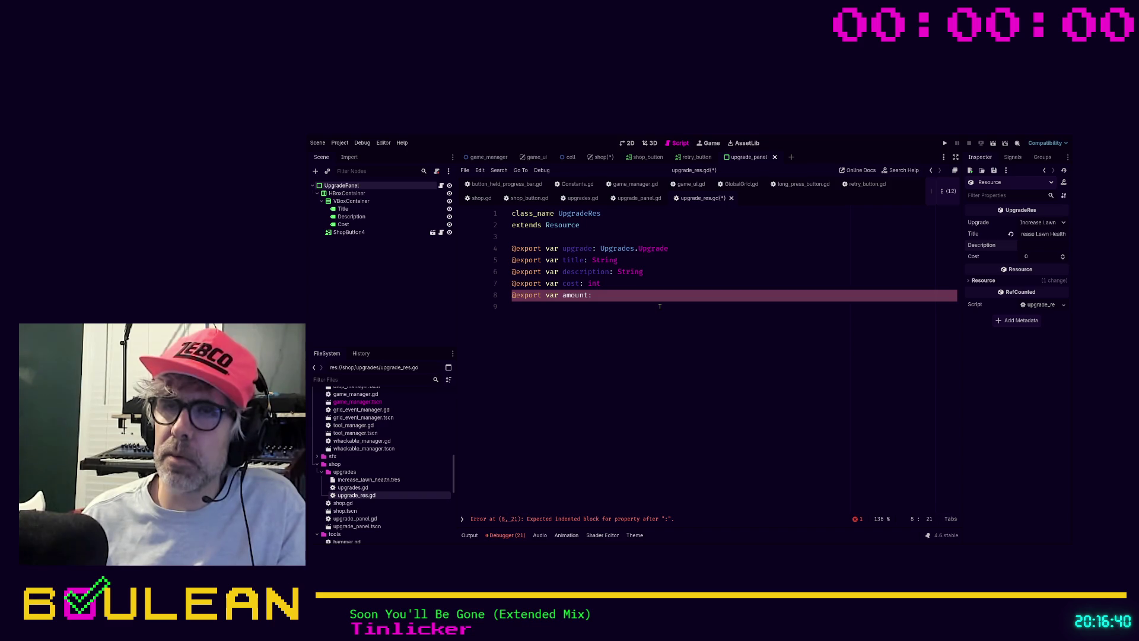
key(BackSpace)
key(BackSpace)
text(float)
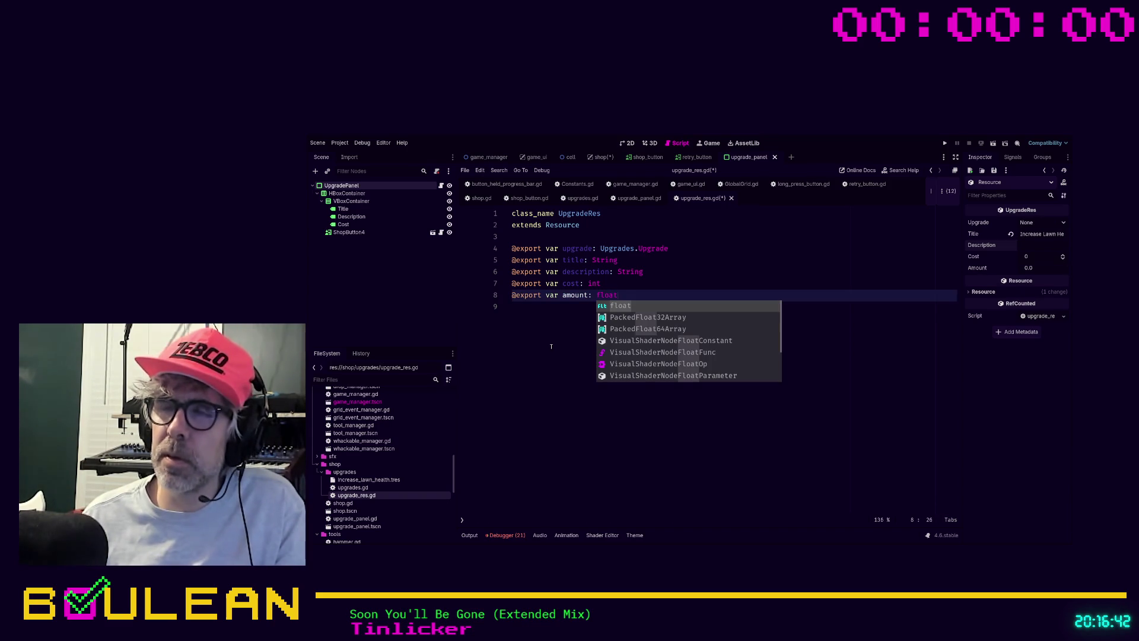
key(Return)
key(Return)
key(ctrl+s)
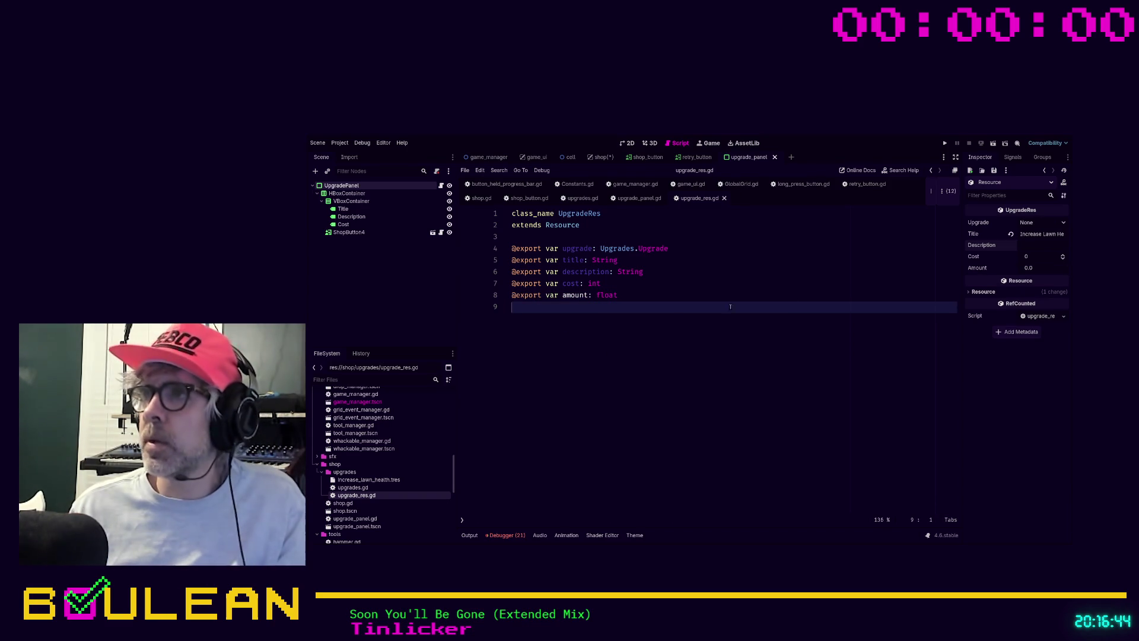
- Enter description 'Increase the HP of your lawn!', Cost 100 and Amount 1.0 in the Inspector
click(1030, 256)
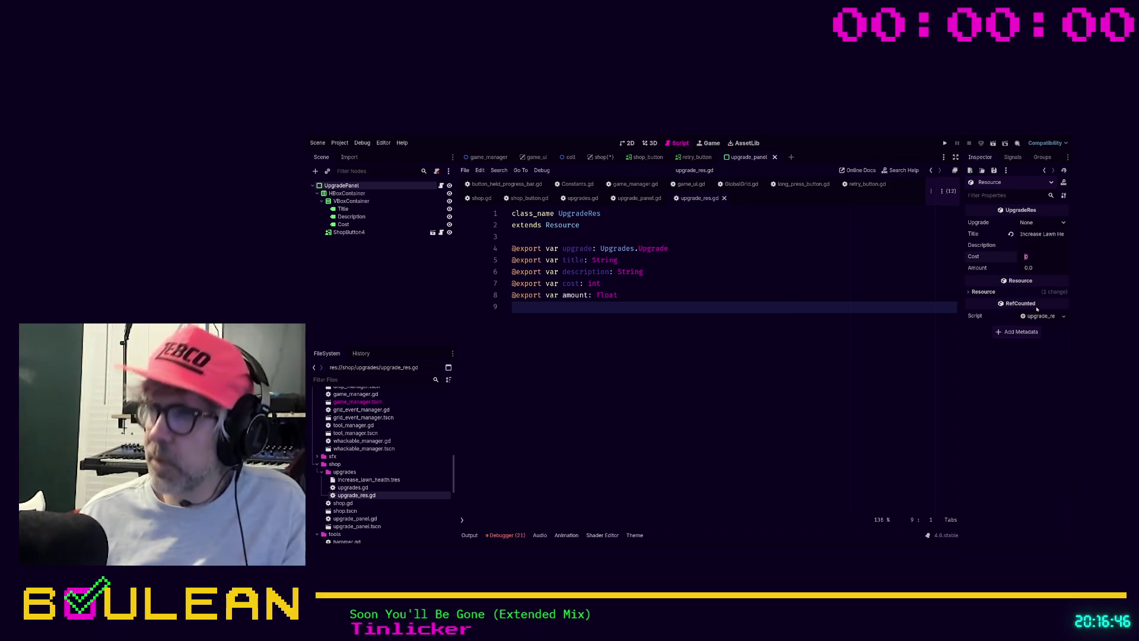
text(10)
key(shift+Tab)
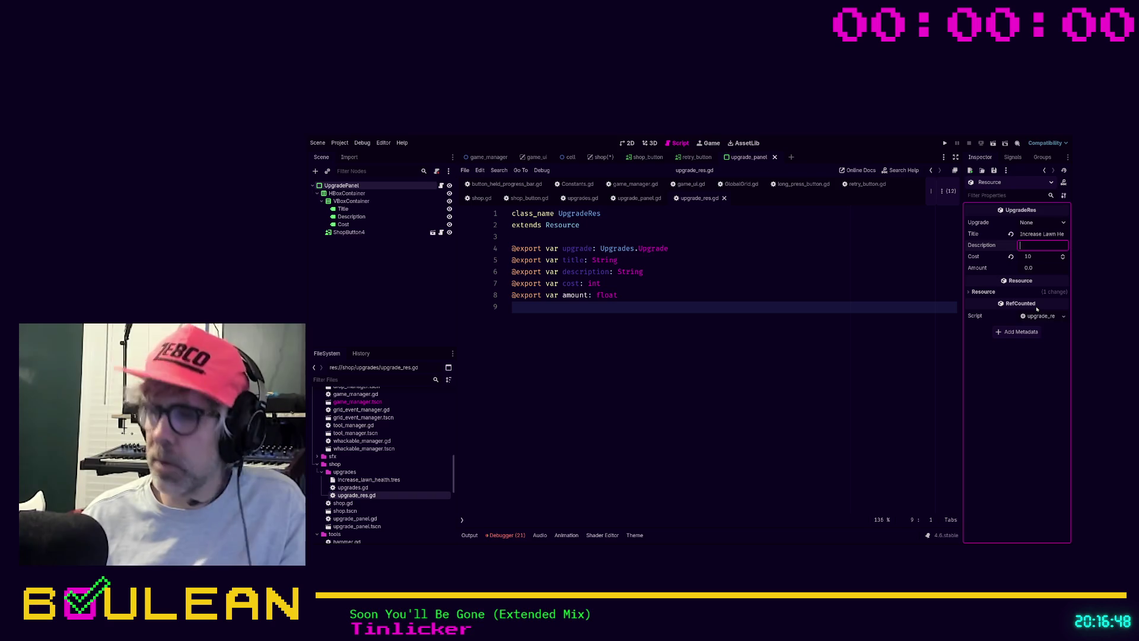
text(Increase the HP)
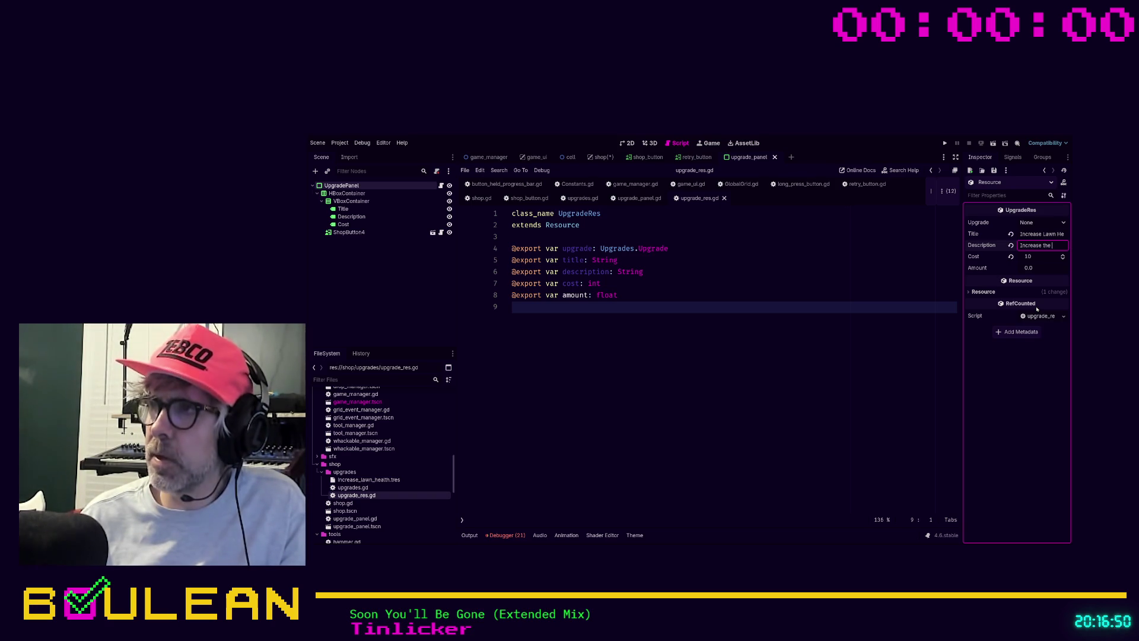
text( of your lawn)
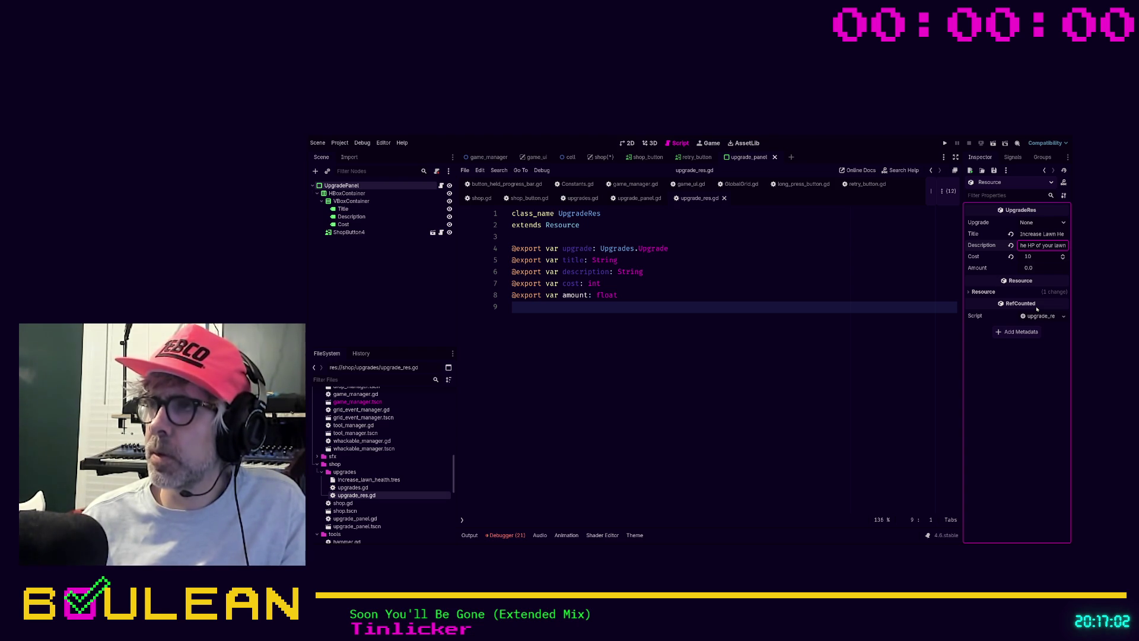
text(!)
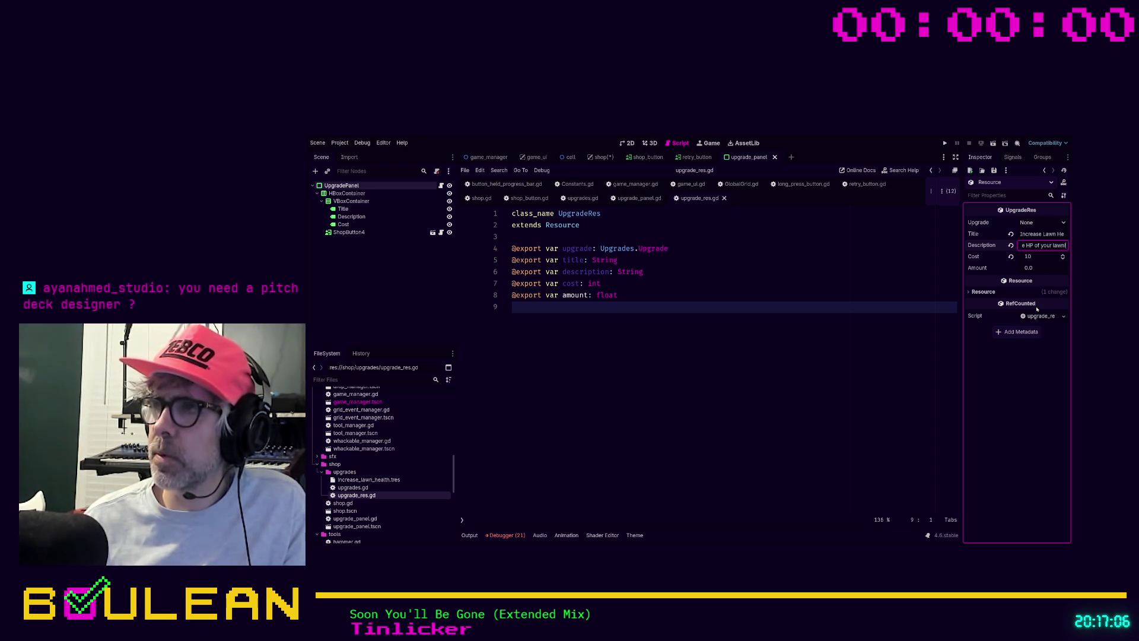
click(1039, 257)
text(100)
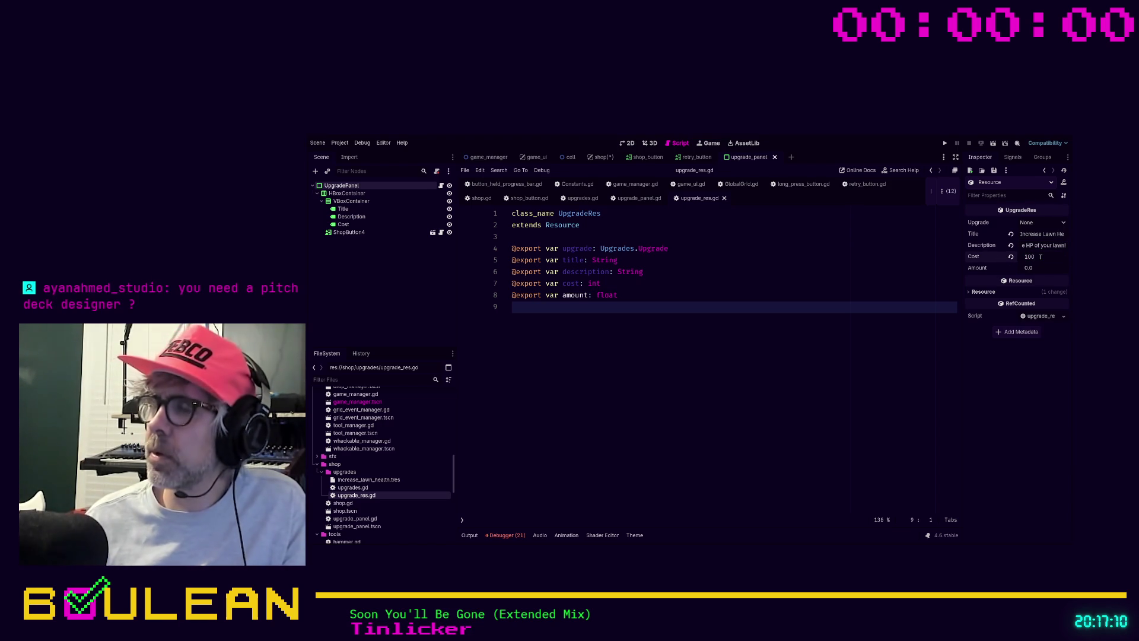
key(Tab)
text(1)
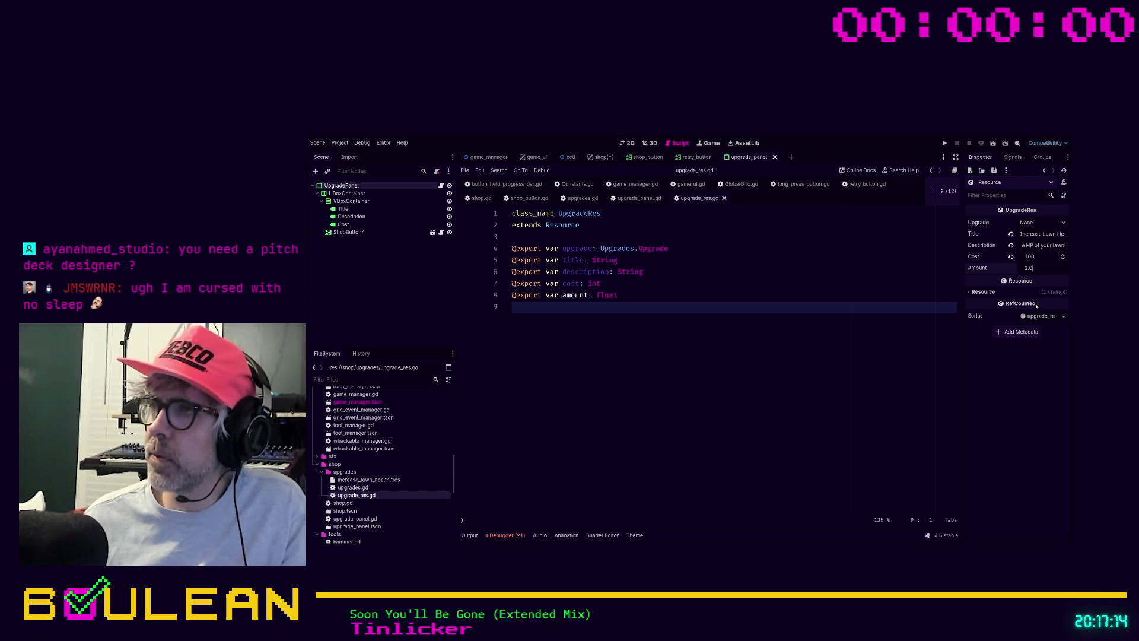
click(757, 308)
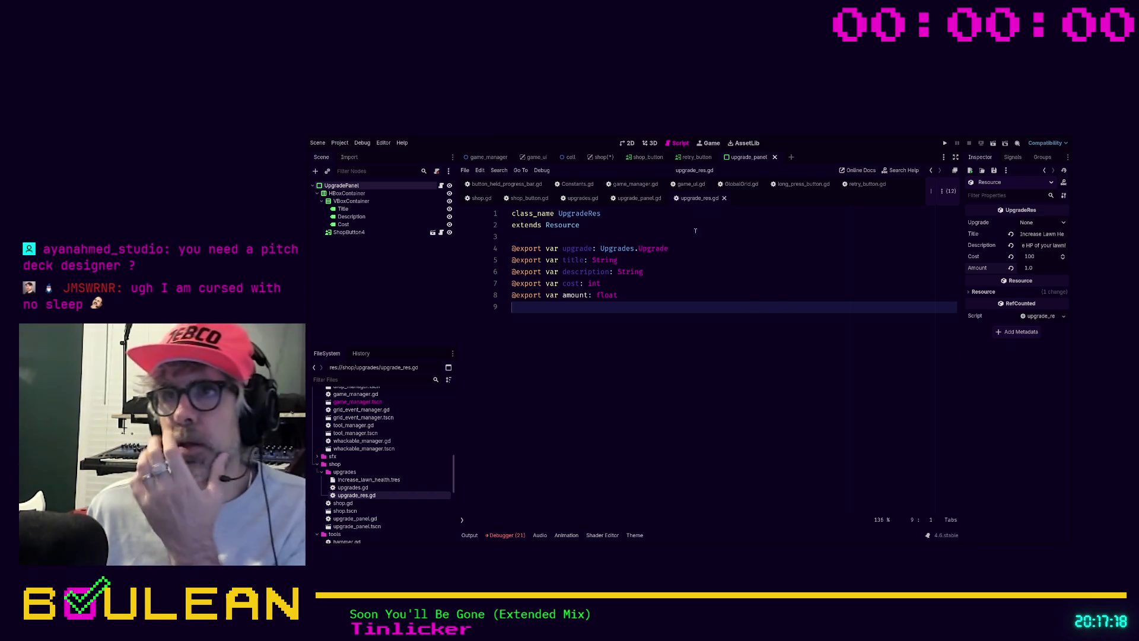
- Change upgrade_panel.gd's upgrade_res export type from Resource to UpgradeRes, save, and select UpgradePanel
click(641, 200)
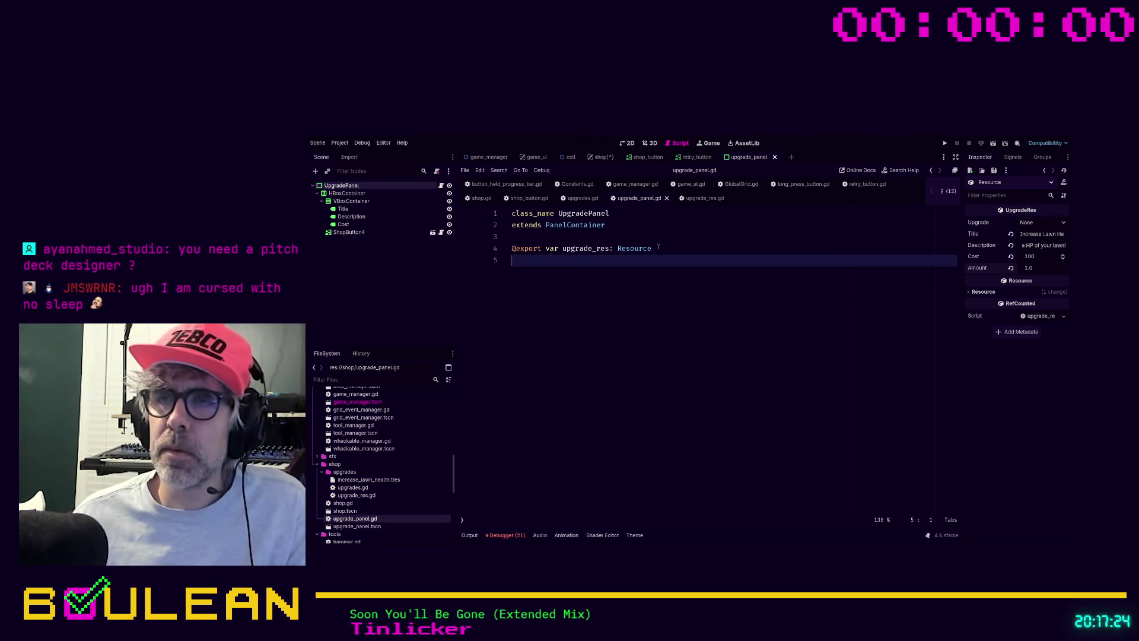
double_click(633, 248)
text(Up)
key(Down)
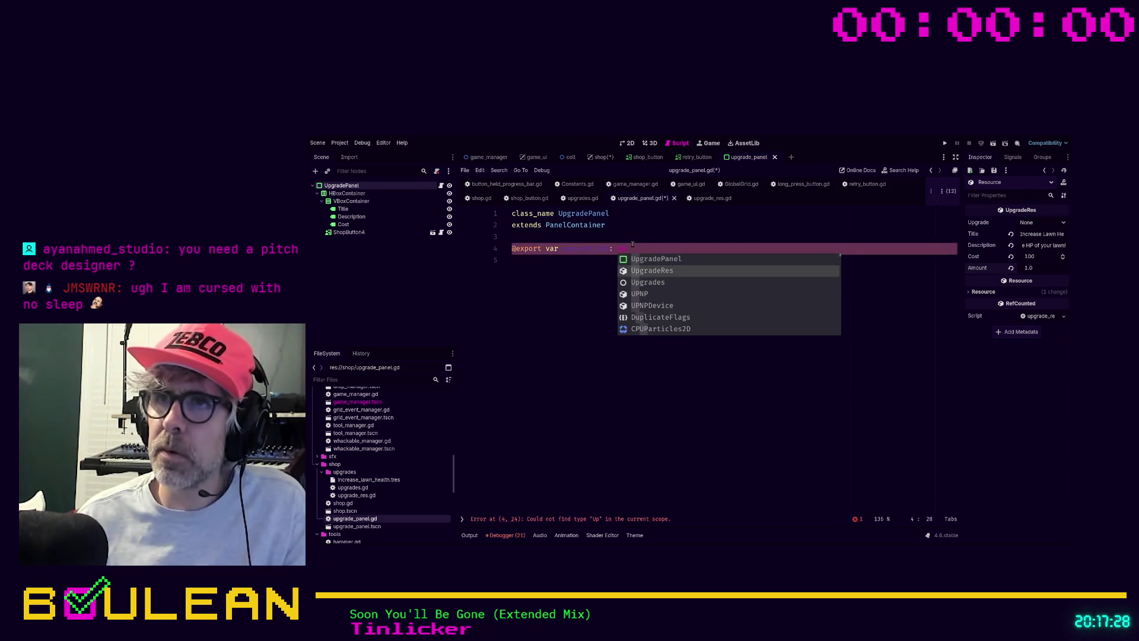
key(Return)
key(Down)
key(ctrl+s)
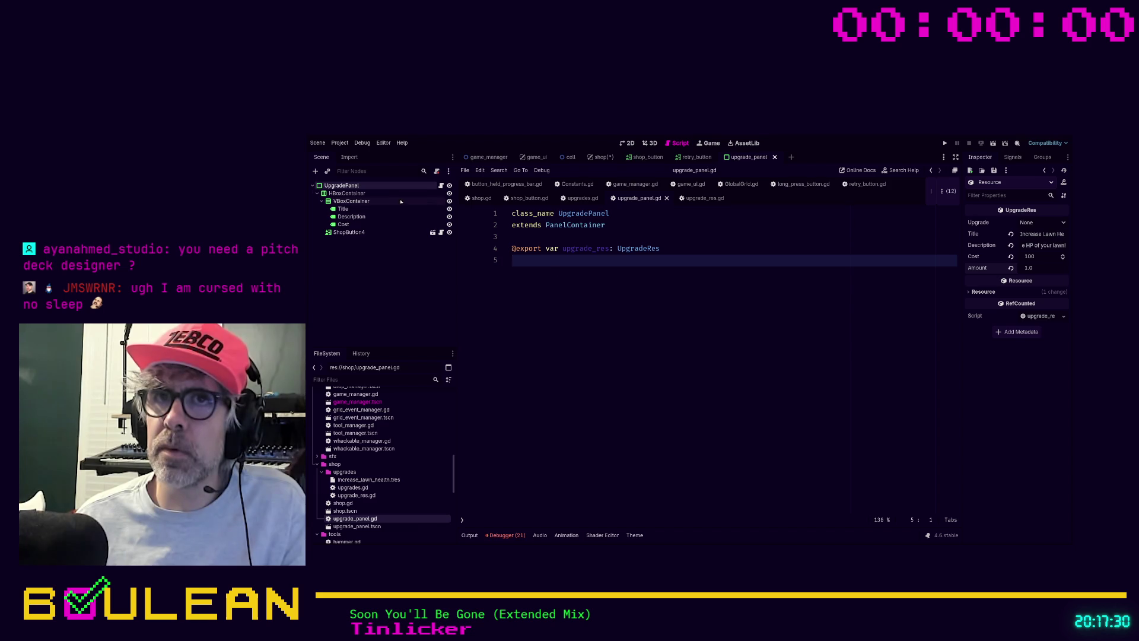
click(350, 193)
click(378, 186)
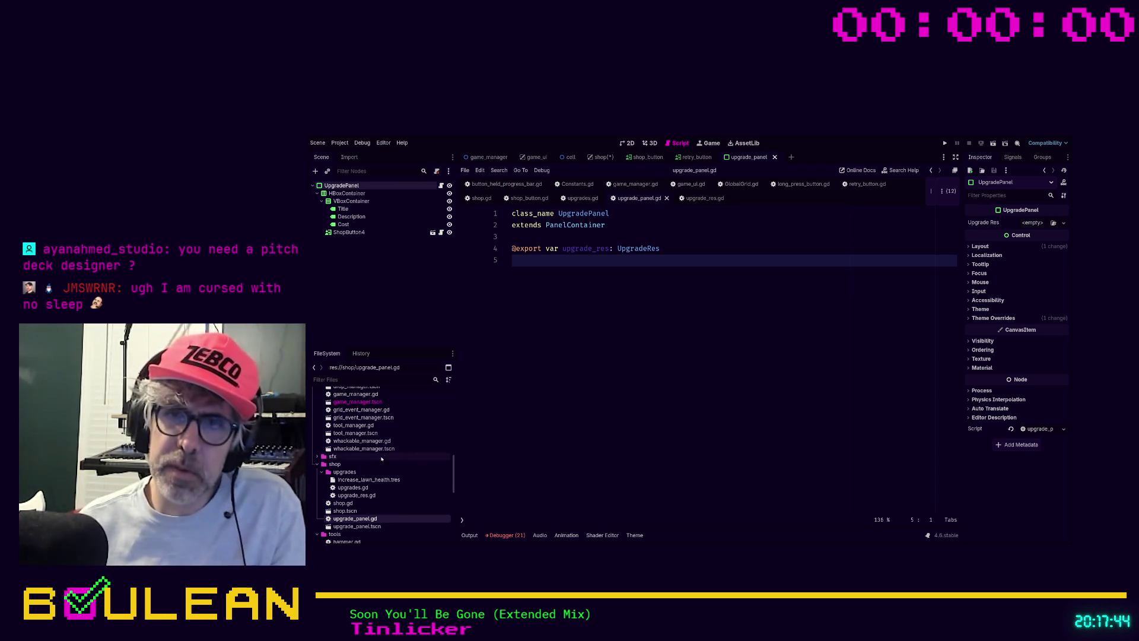
- Move increase_lawn_health.tres into the res folder under shop/upgrades and expand that folder
click(349, 473)
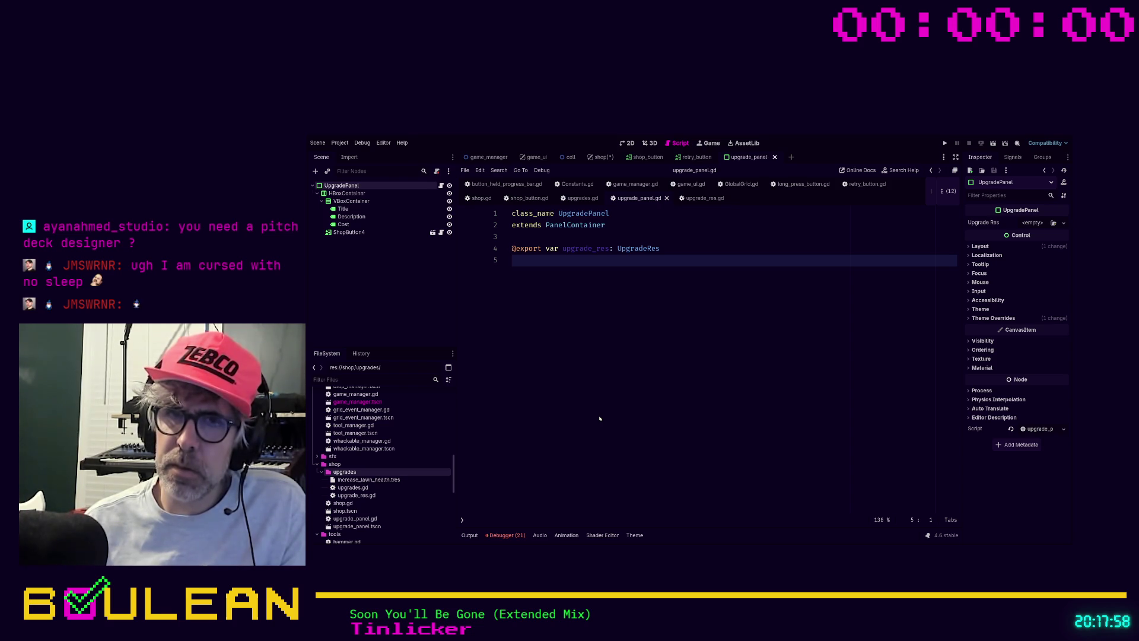
drag(368, 487, 356, 480)
click(327, 480)
click(326, 479)
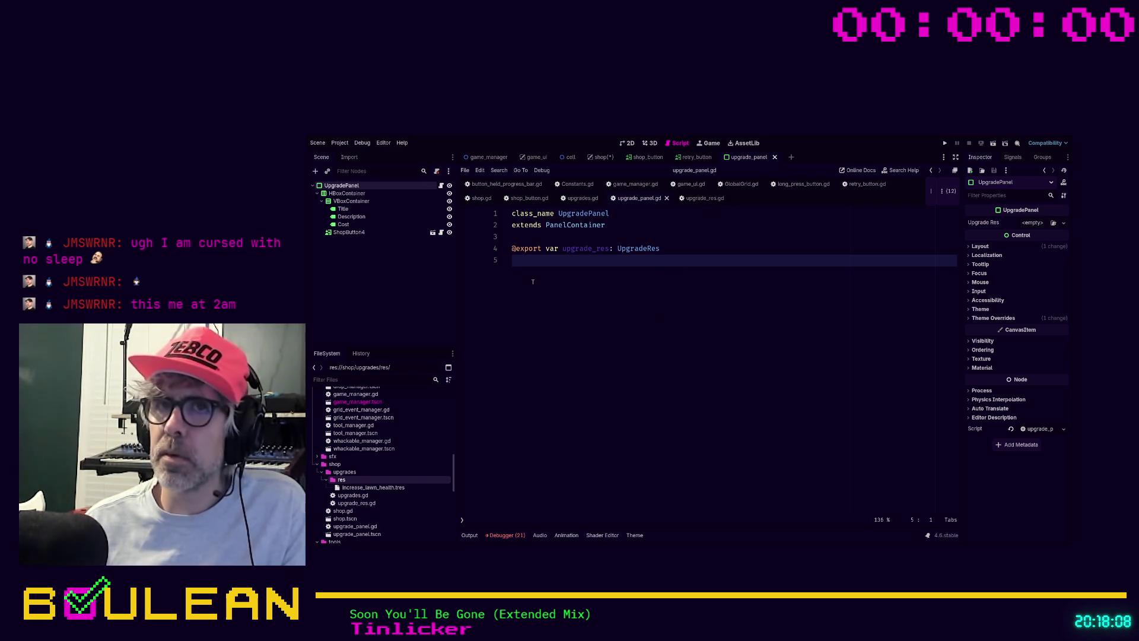
click(342, 185)
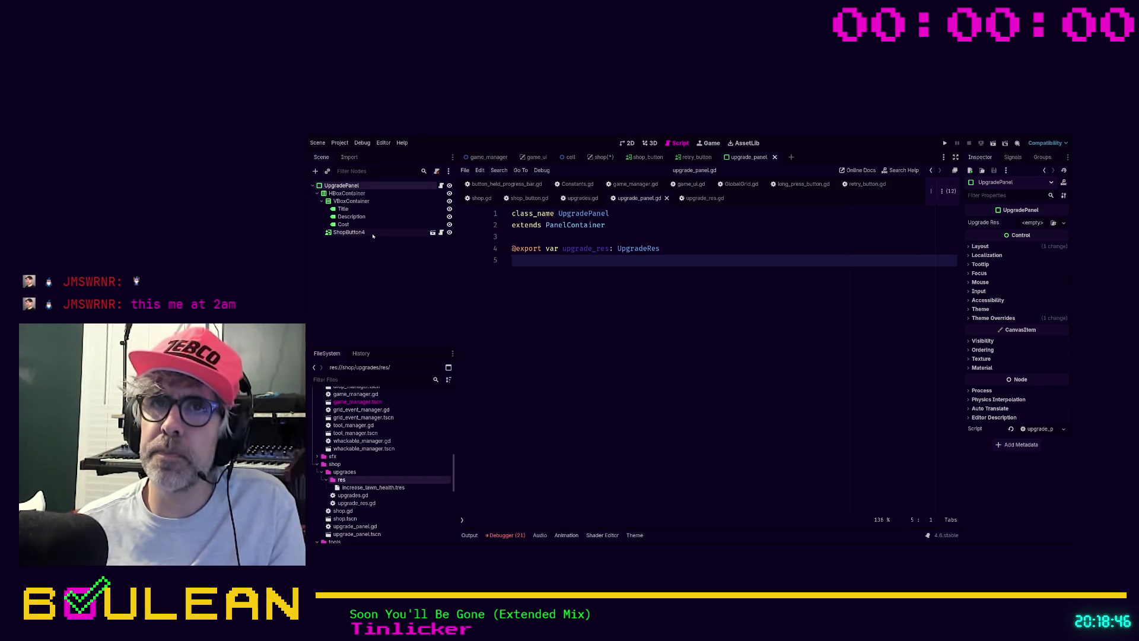
- Hide ShopButton4 and make the Title, Description and Cost labels accessible by unique name
click(407, 233)
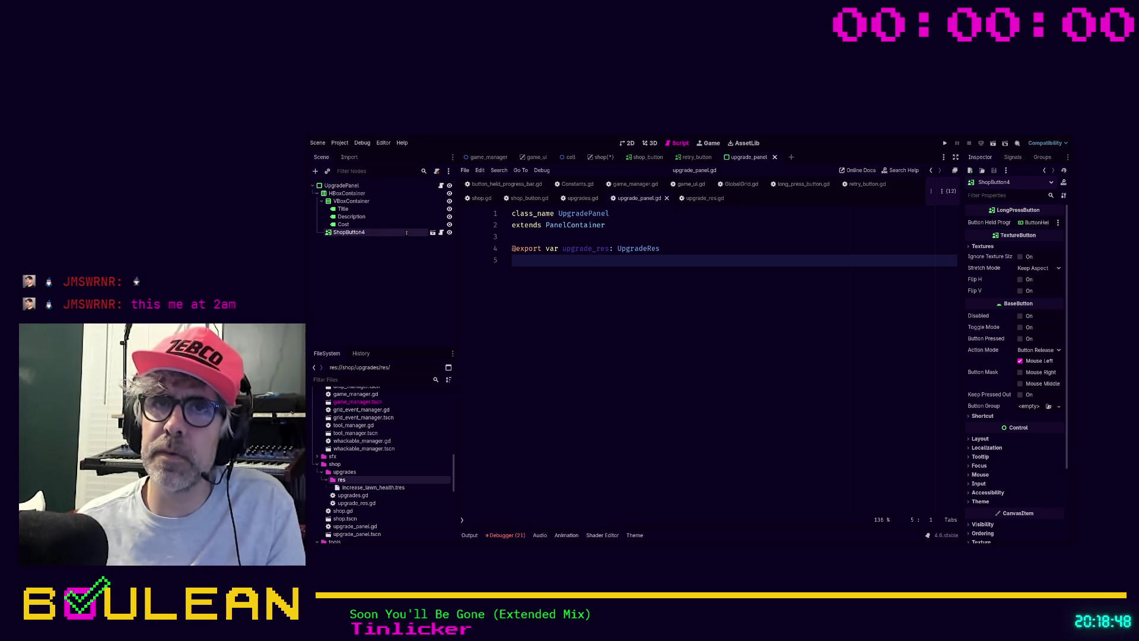
click(449, 233)
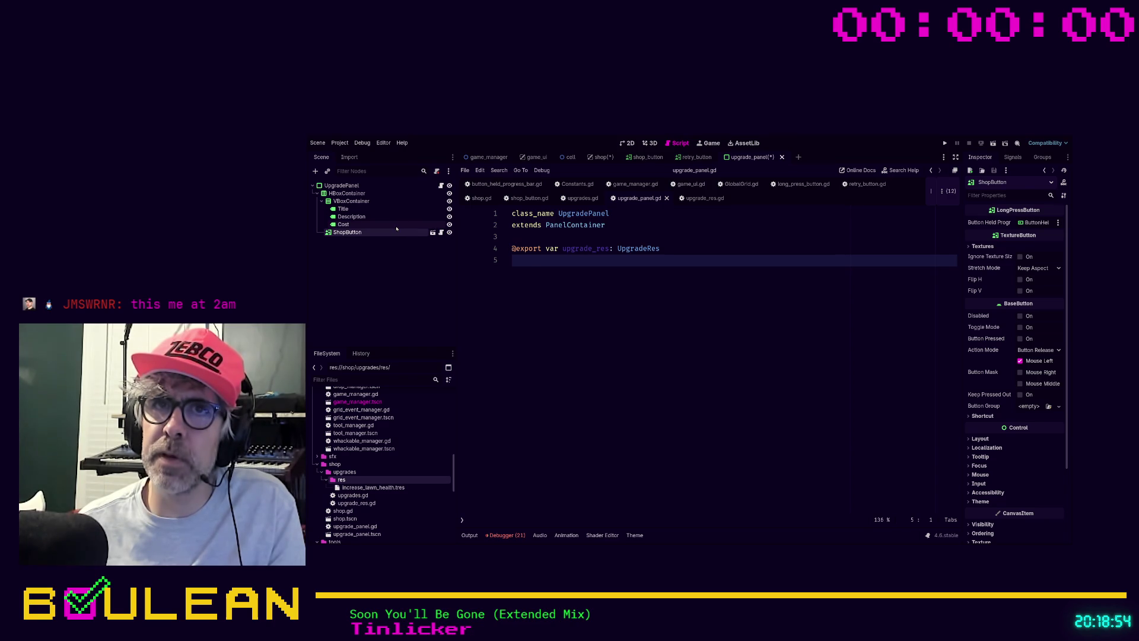
click(374, 209)
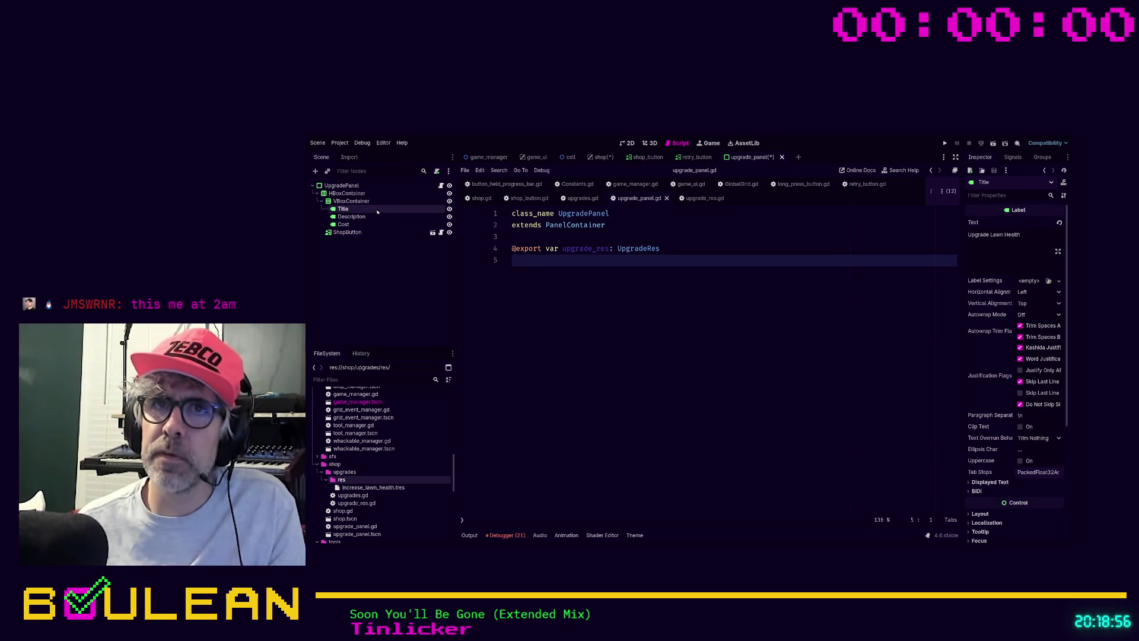
shift+click(374, 225)
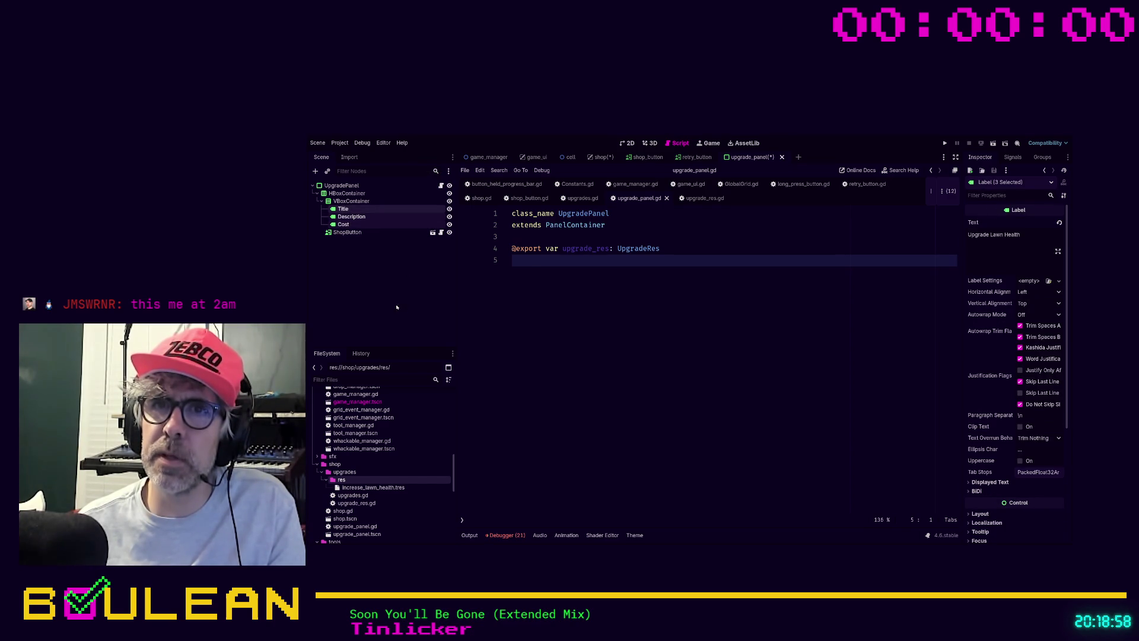
right_click(380, 225)
click(415, 333)
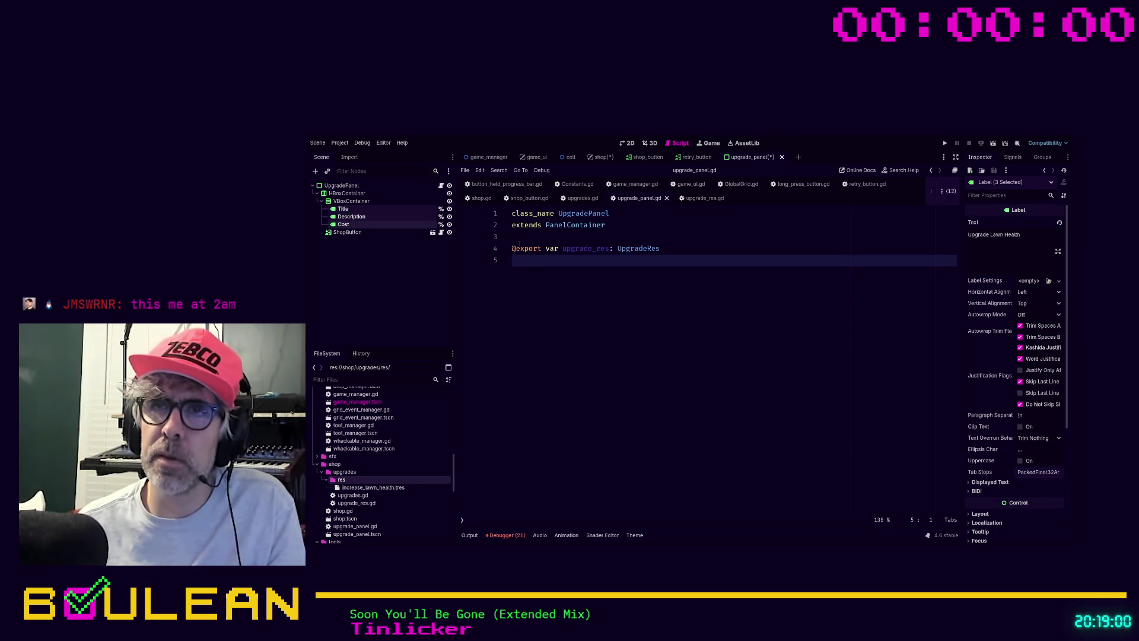
key(Return)
key(Return)
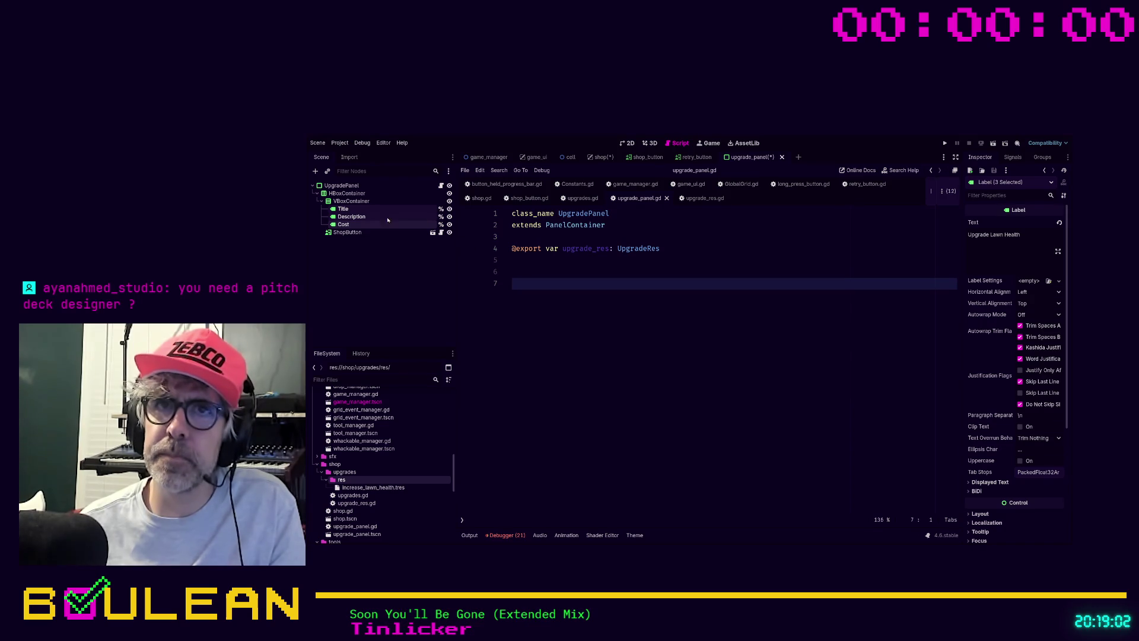
mouse_move(347, 209)
mouse_down()
mouse_move(560, 280)
mouse_move(546, 284)
mouse_up()
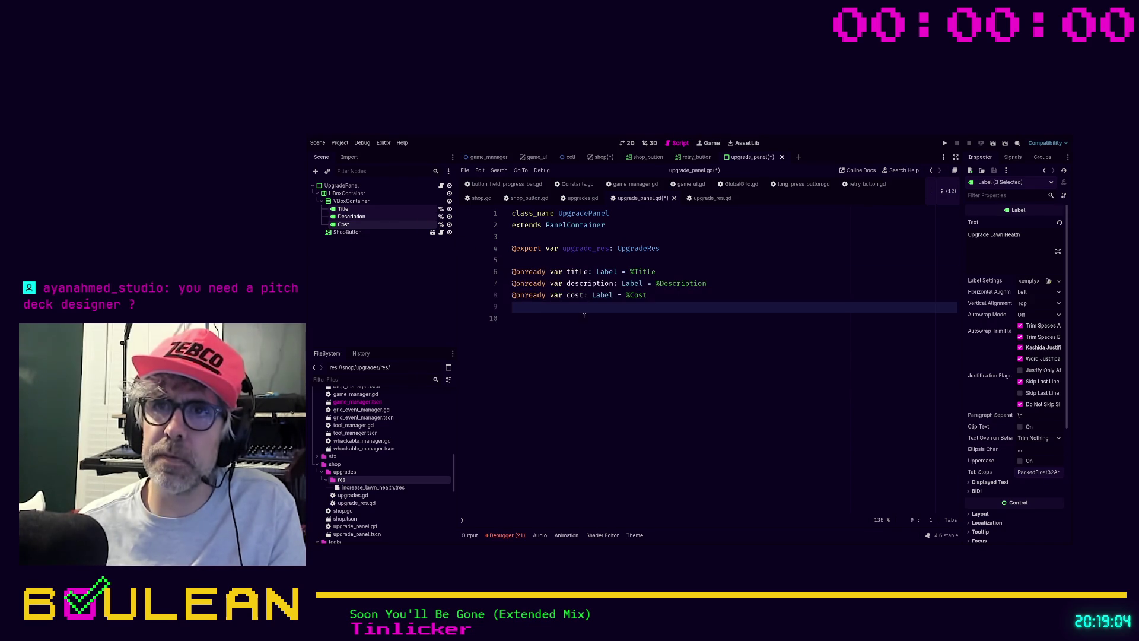
click(553, 321)
- Add a _ready function whose first line assigns title.text from upgrade_res
key(Return)
key(Return)
key(Return)
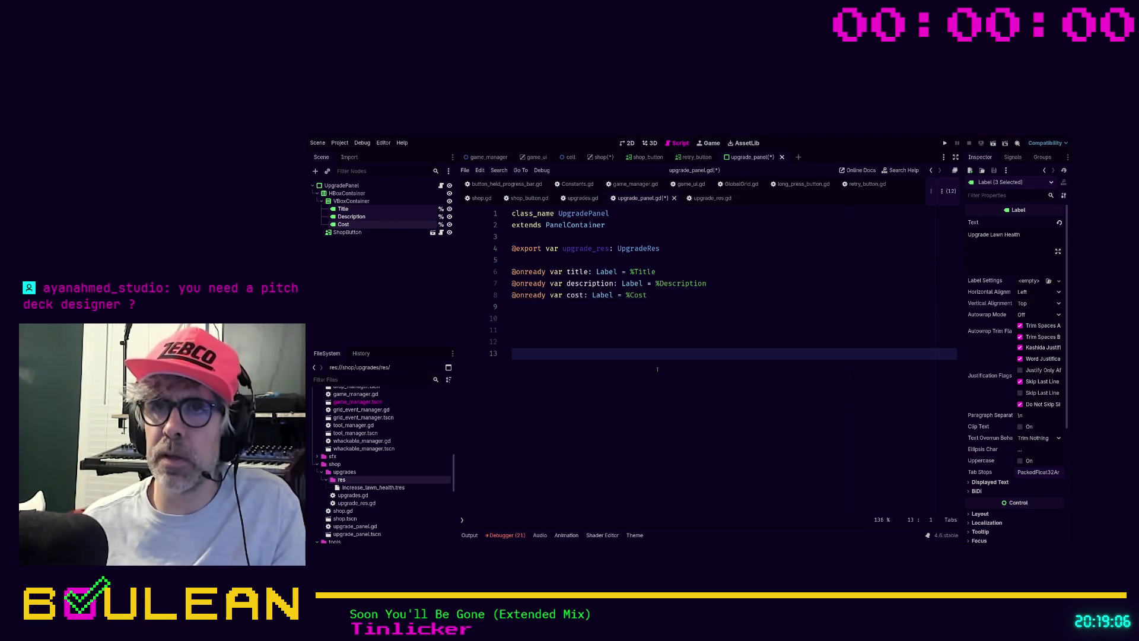
text(func _read)
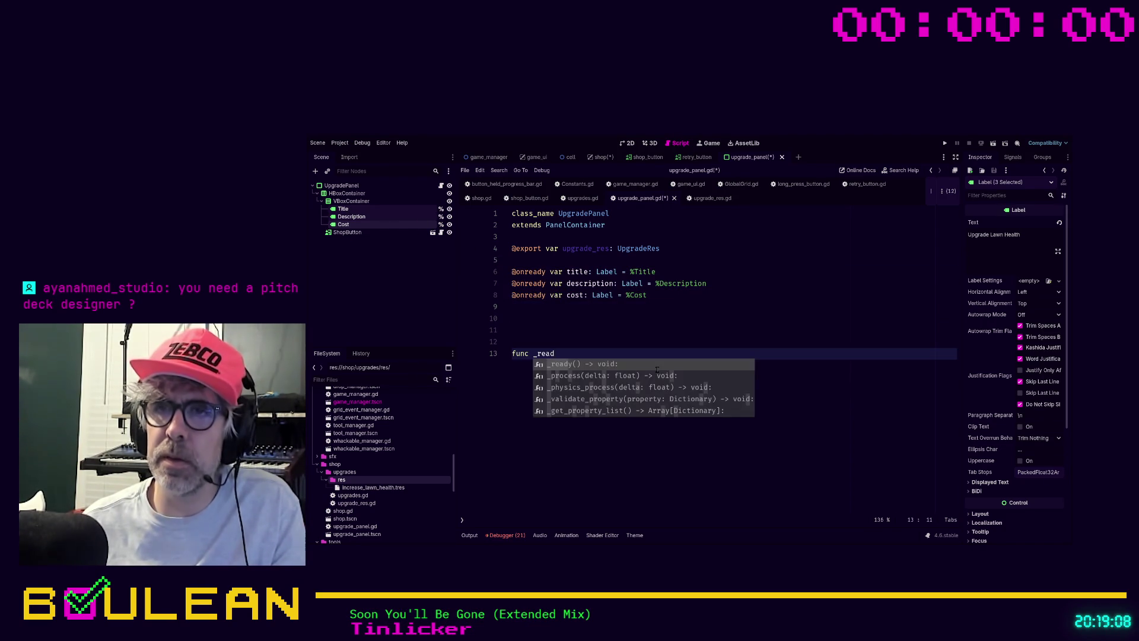
key(Return)
key(Return)
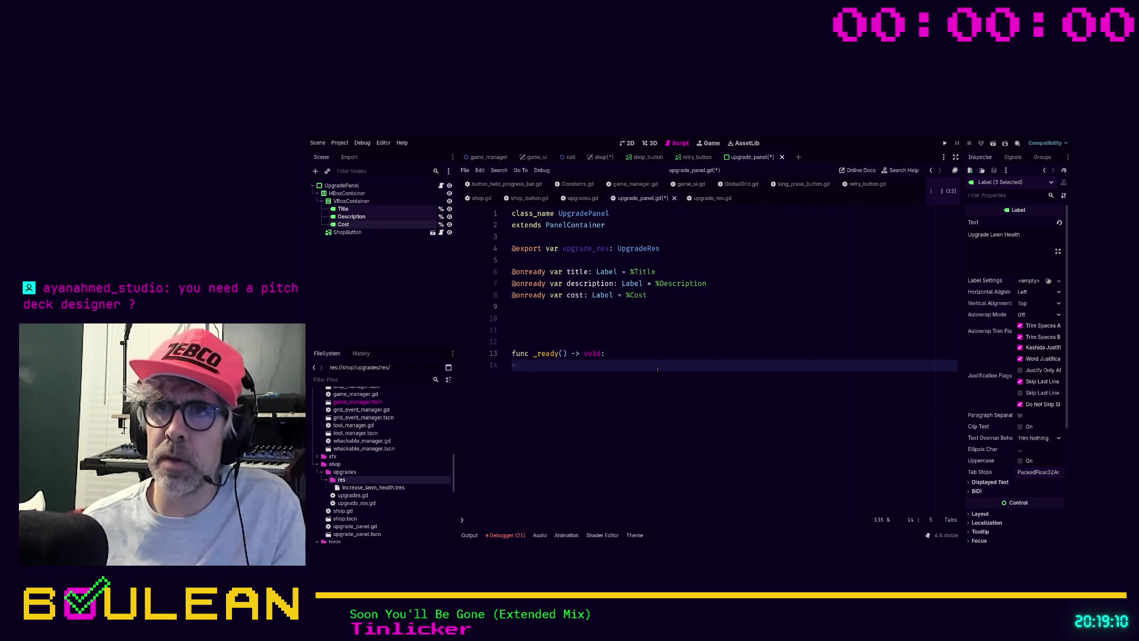
text(title.text = upgr)
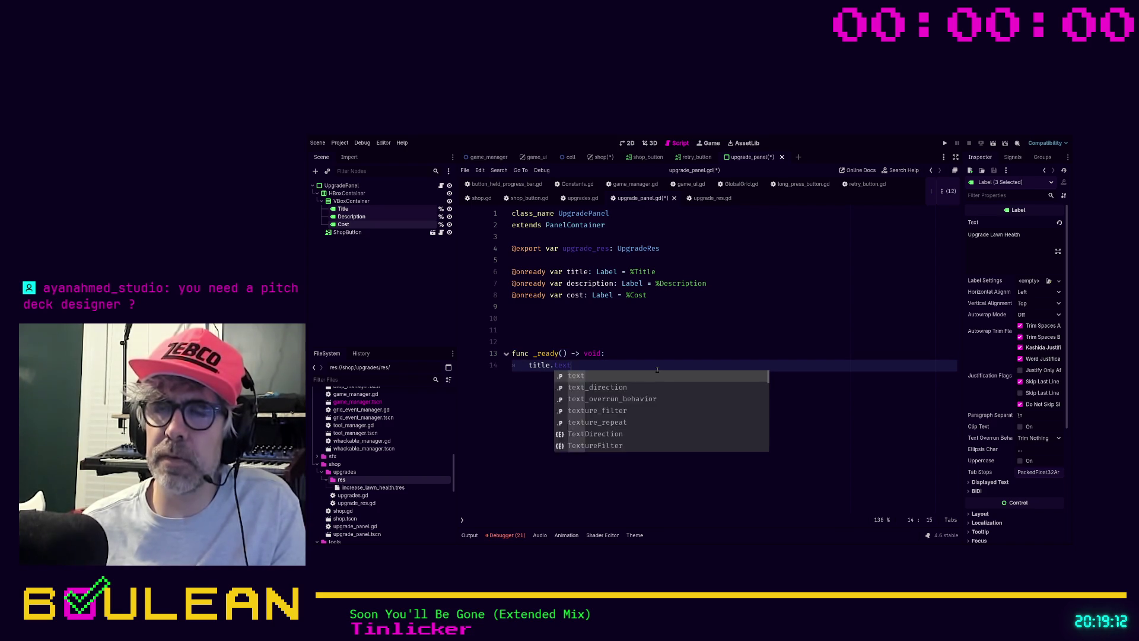
text(a)
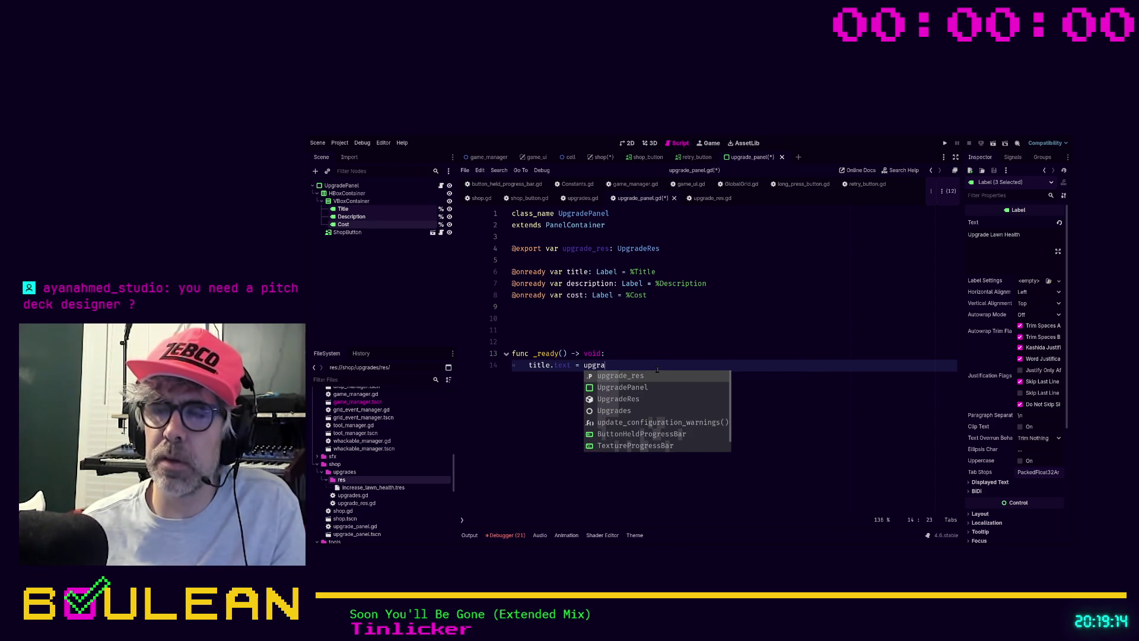
key(Return)
text(.text)
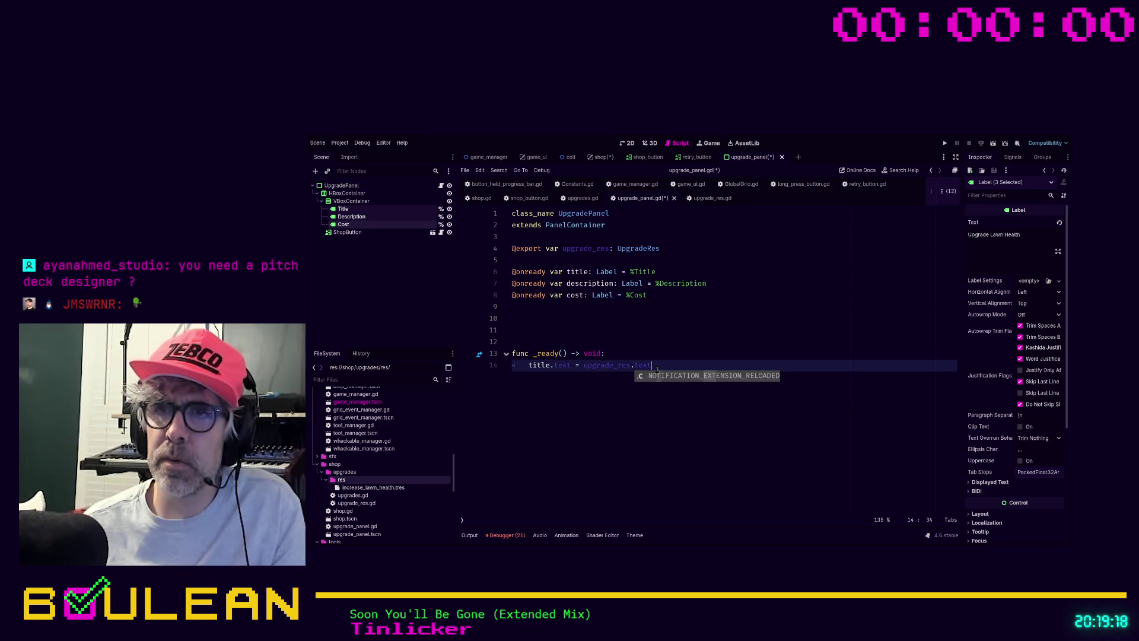
key(Return)
key(ctrl+z)
- Add description.text = upgrade_res.description and complete the title line with upgrade_res.title
key(Return)
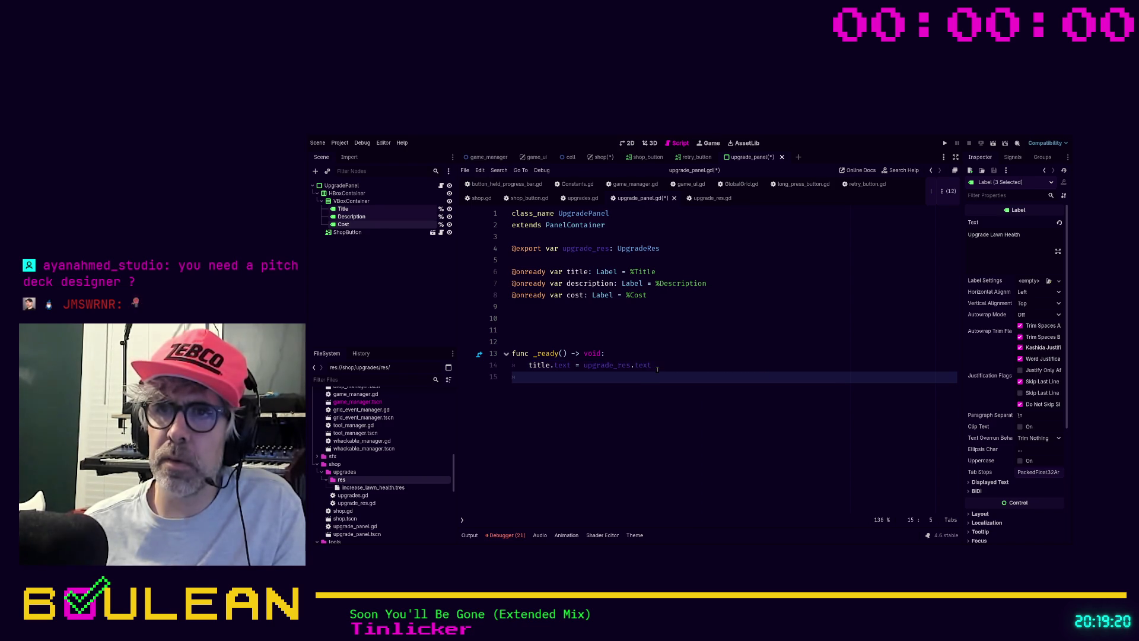
text(titl)
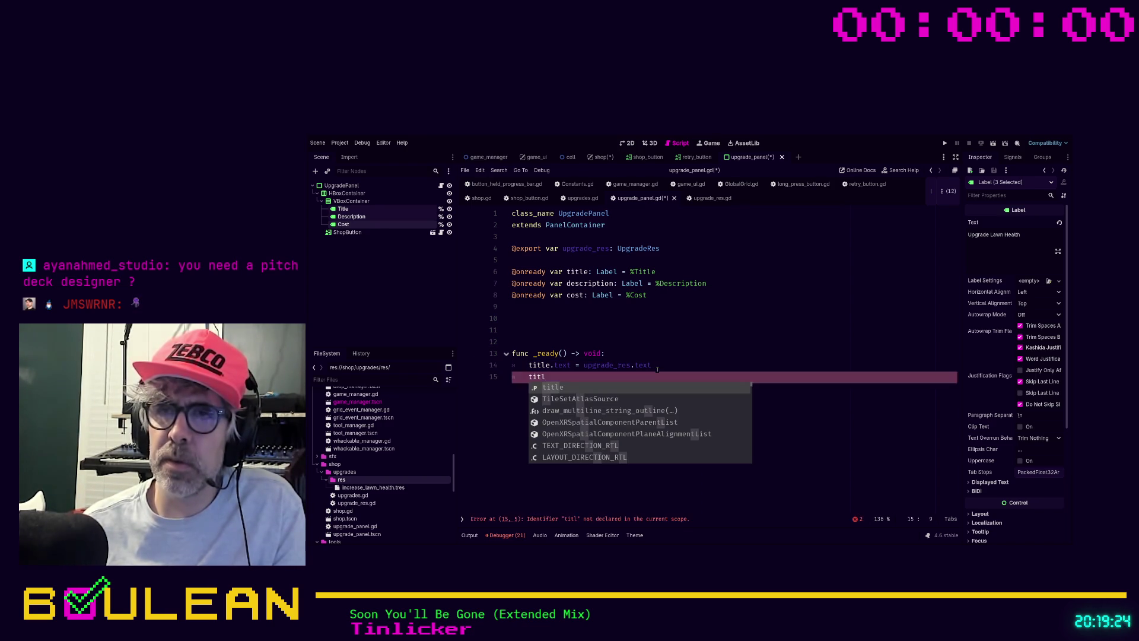
key(BackSpace)
key(BackSpace)
key(BackSpace)
text(descrip)
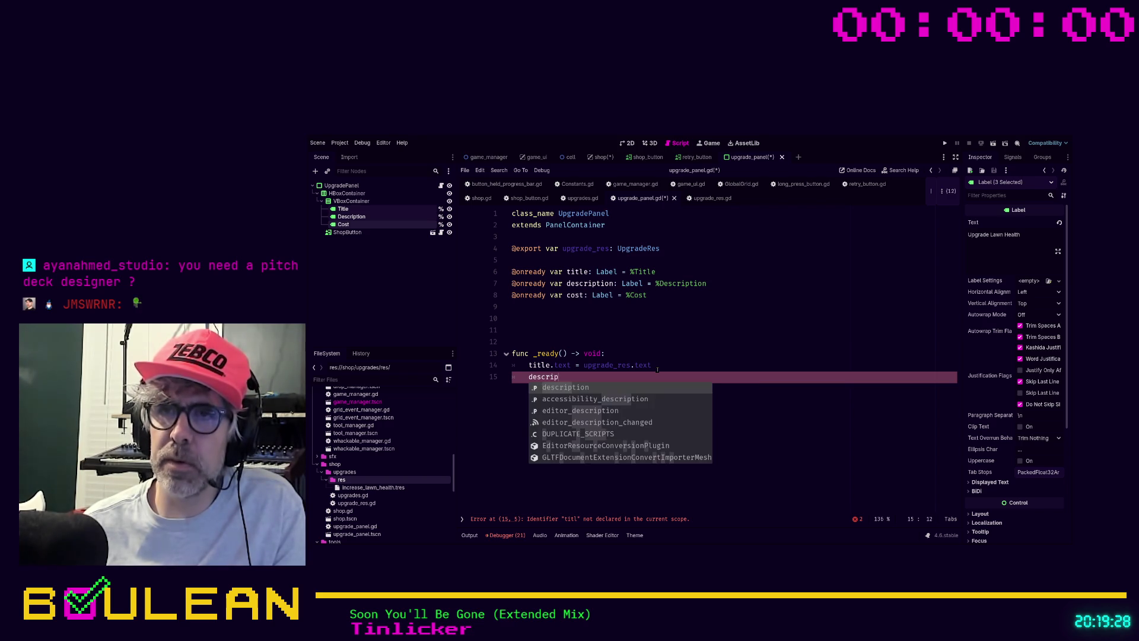
key(Return)
text(.text = upgr)
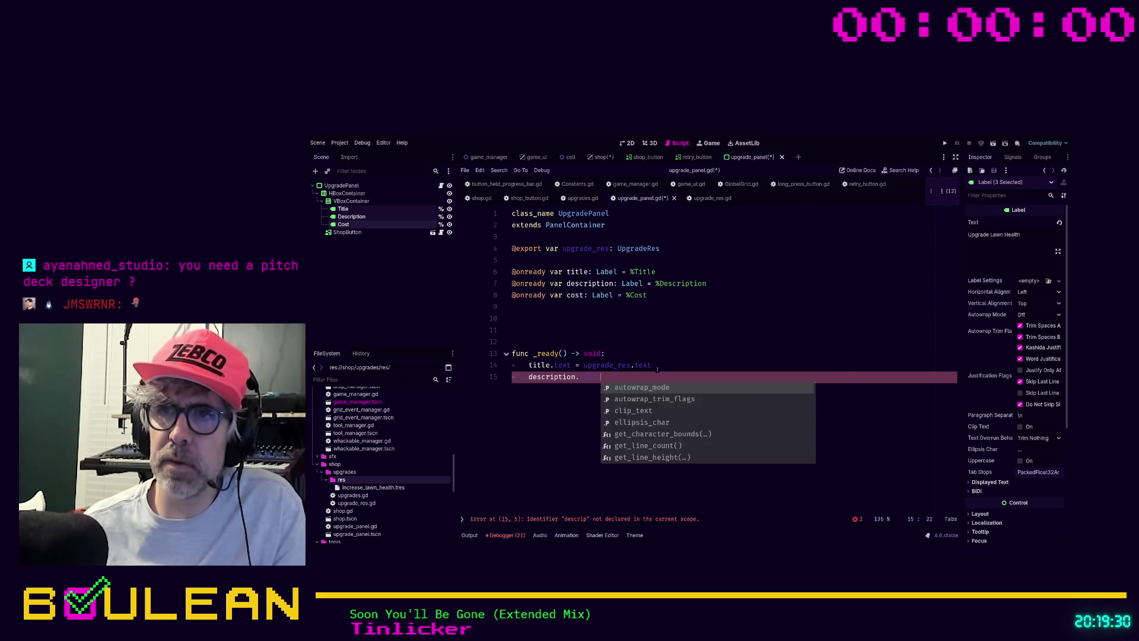
key(Return)
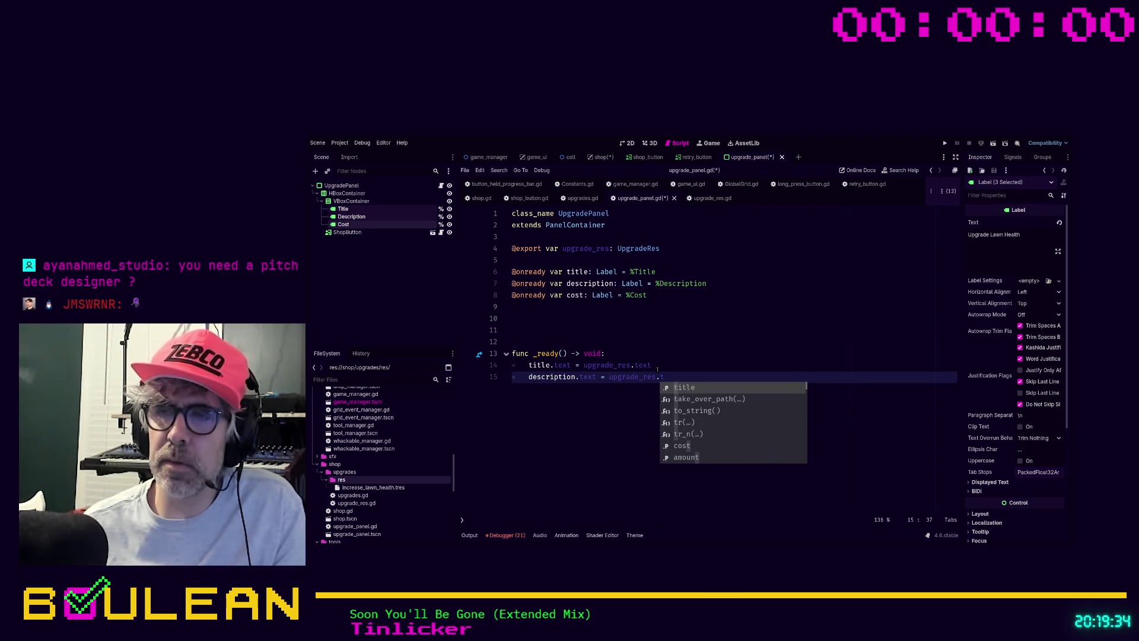
text(desc)
key(Return)
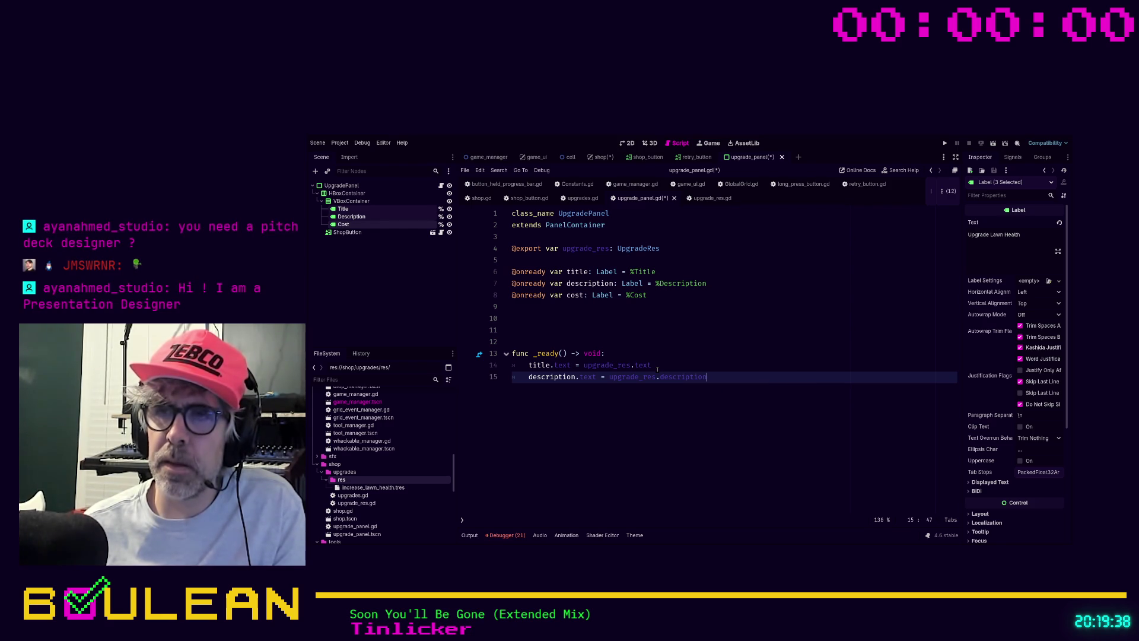
click(657, 367)
text(tit)
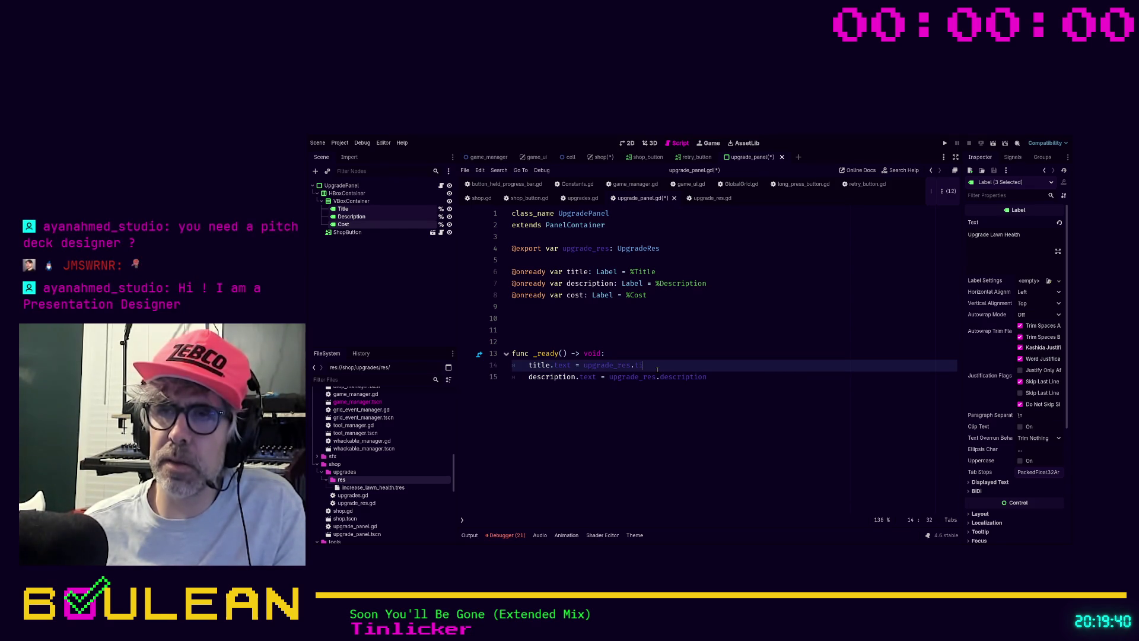
key(Return)
- Add cost.text = upgrade_res.cost on a new line and save the script
key(Down)
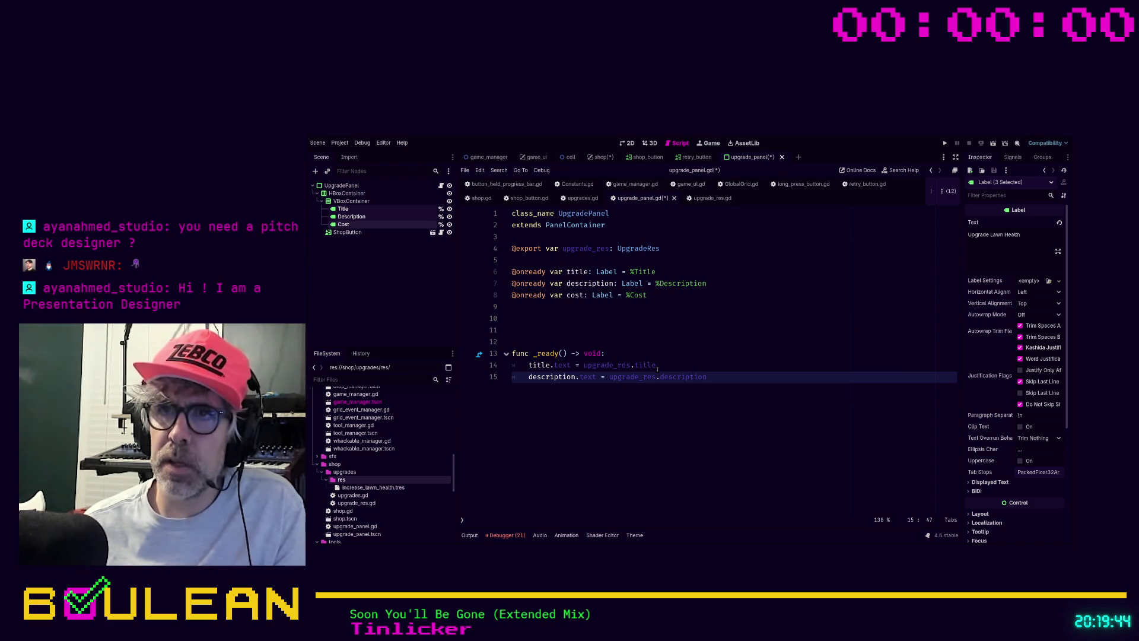
key(End)
key(Return)
text(t)
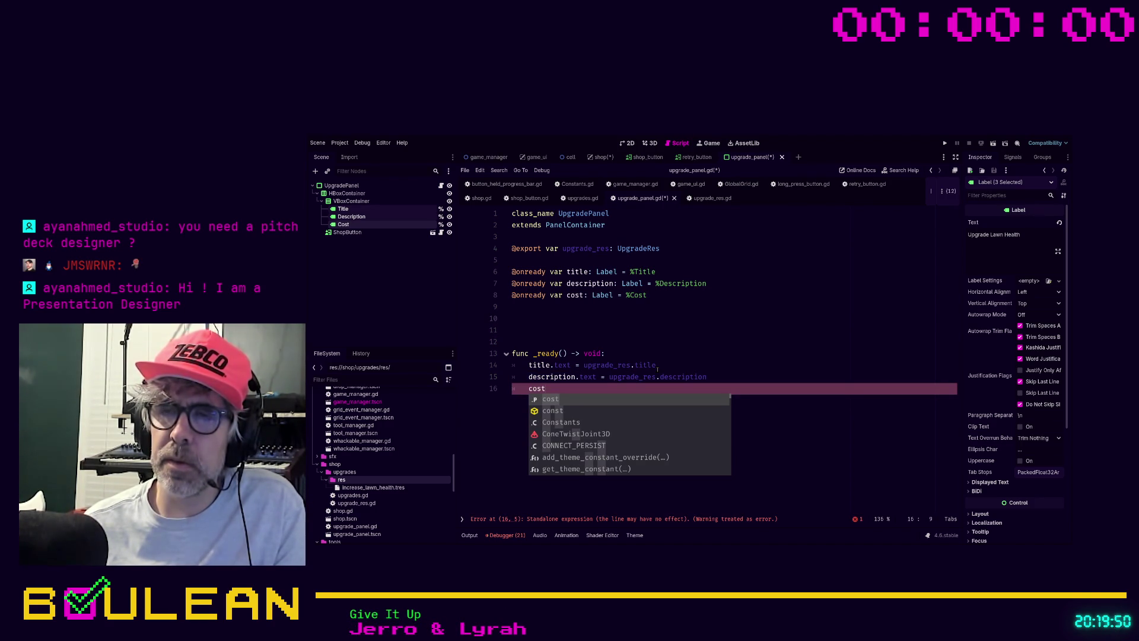
text(.tex)
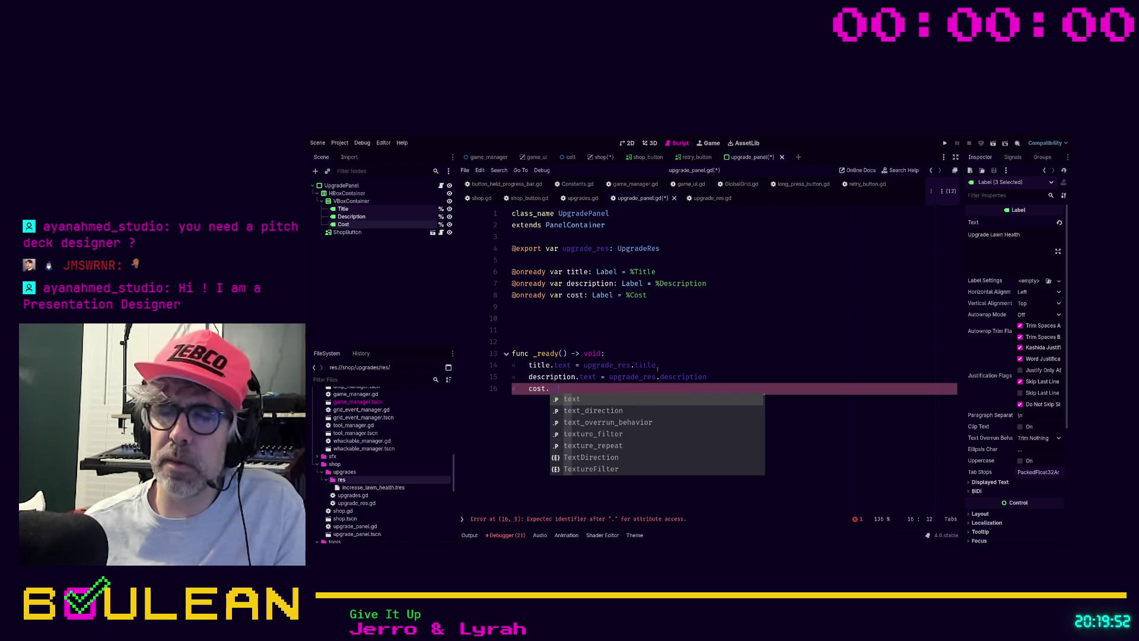
text(t = u)
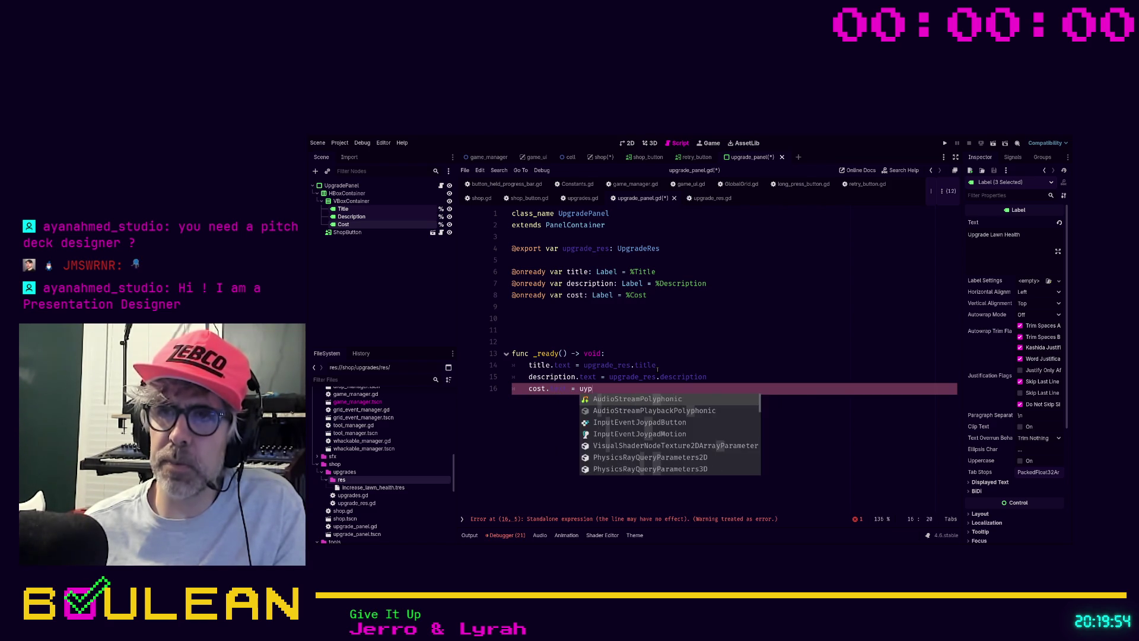
text(pgrade_res.)
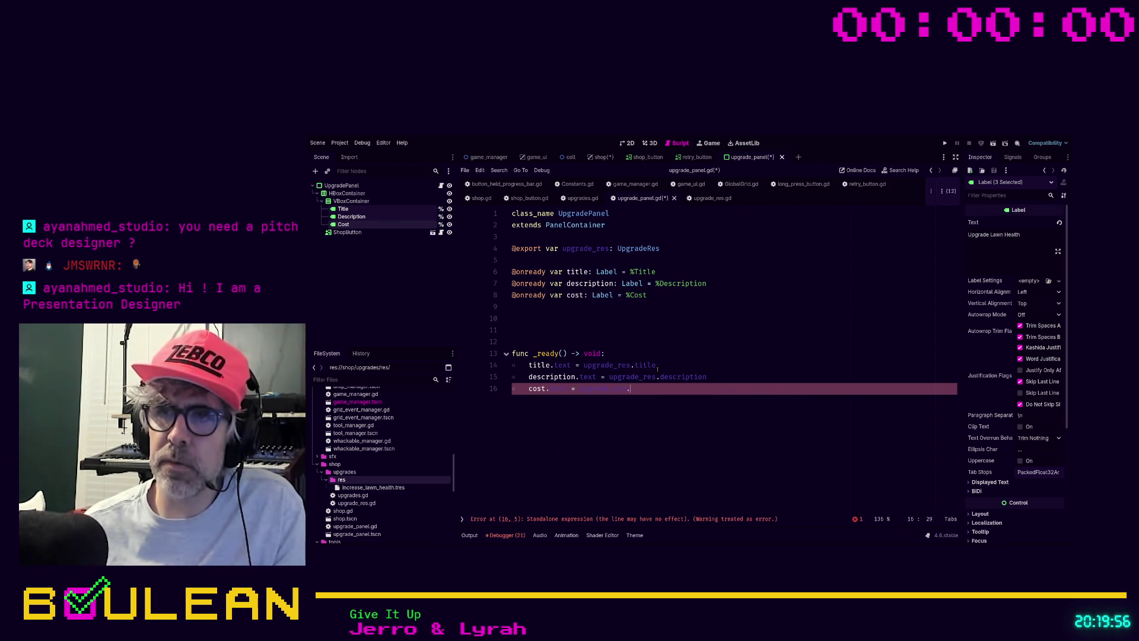
text(co)
key(Return)
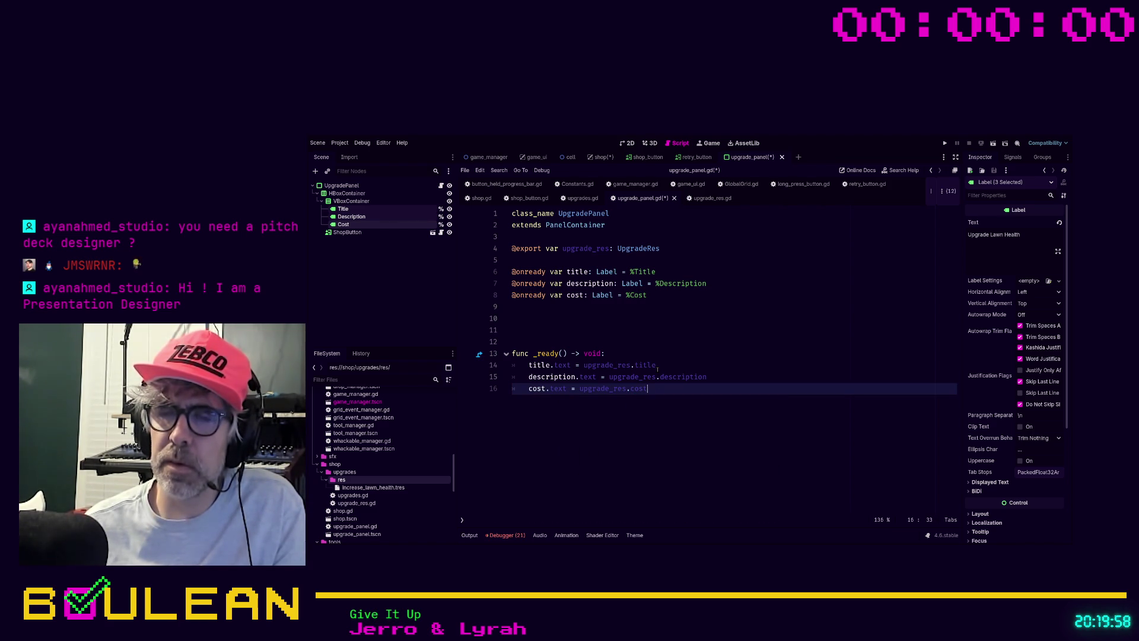
key(ctrl+s)
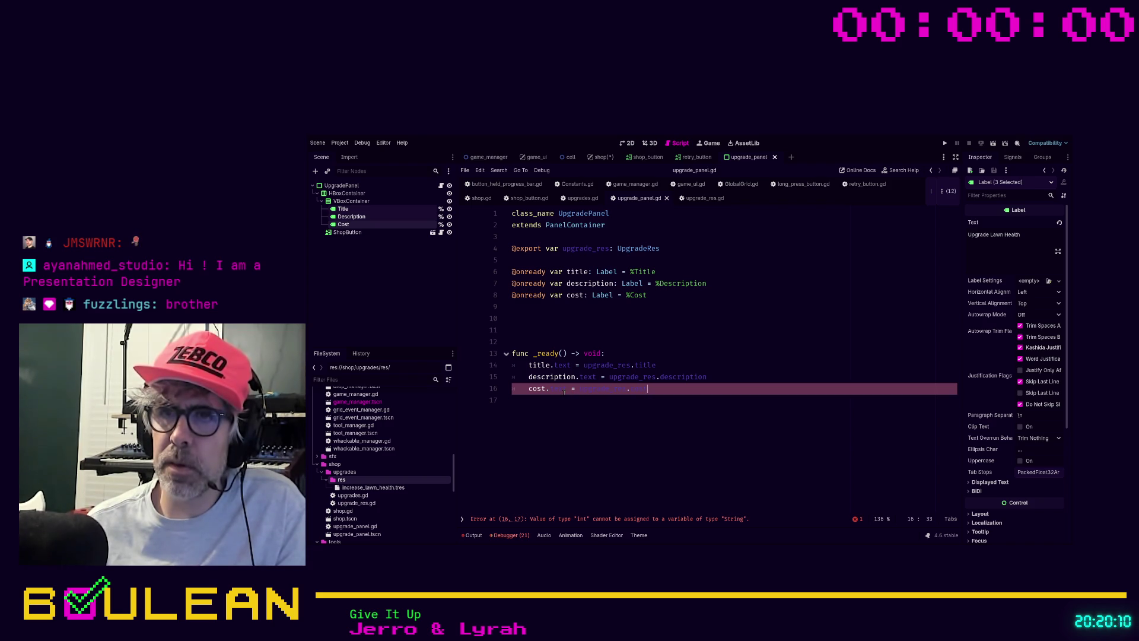
- Wrap upgrade_res.cost in str() so the cost is converted to text
click(580, 390)
text(str()
key(End)
text())
key(Down)
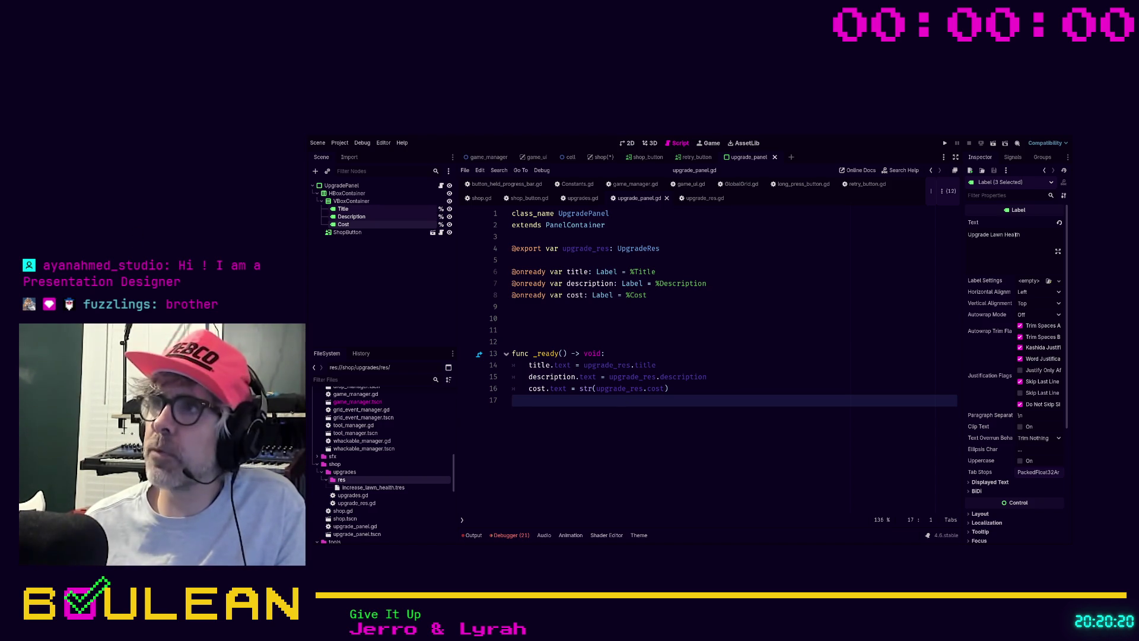
click(342, 185)
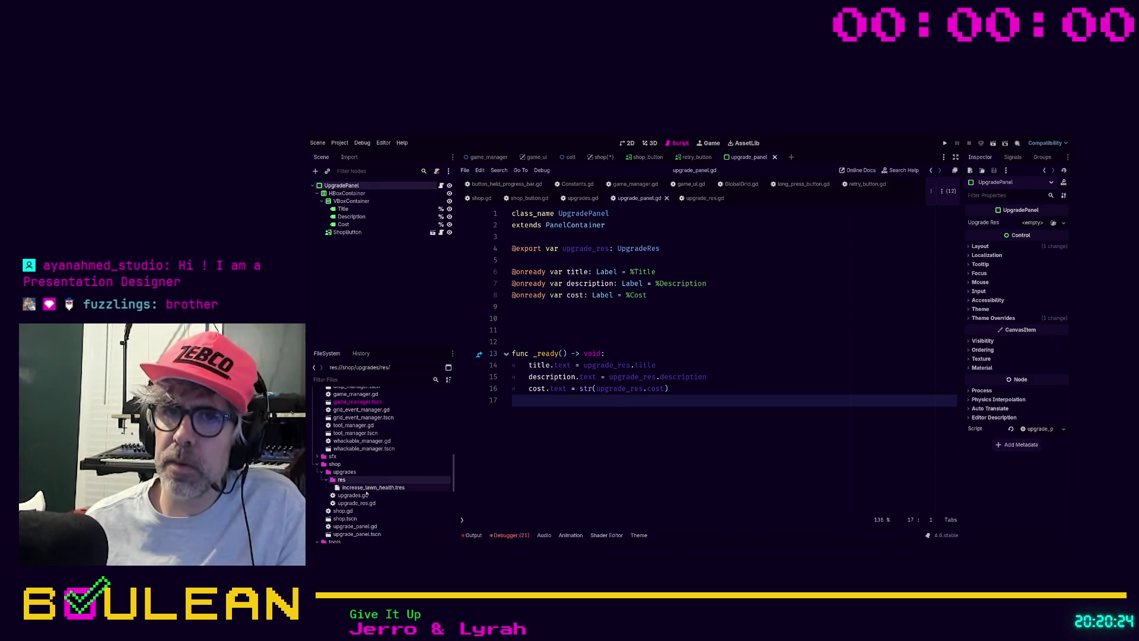
- Assign increase_lawn_health.tres to the panel's Upgrade Res, then run the project and stop it
mouse_move(365, 489)
mouse_down()
mouse_move(893, 325)
mouse_move(973, 226)
mouse_move(1028, 225)
mouse_up()
click(816, 318)
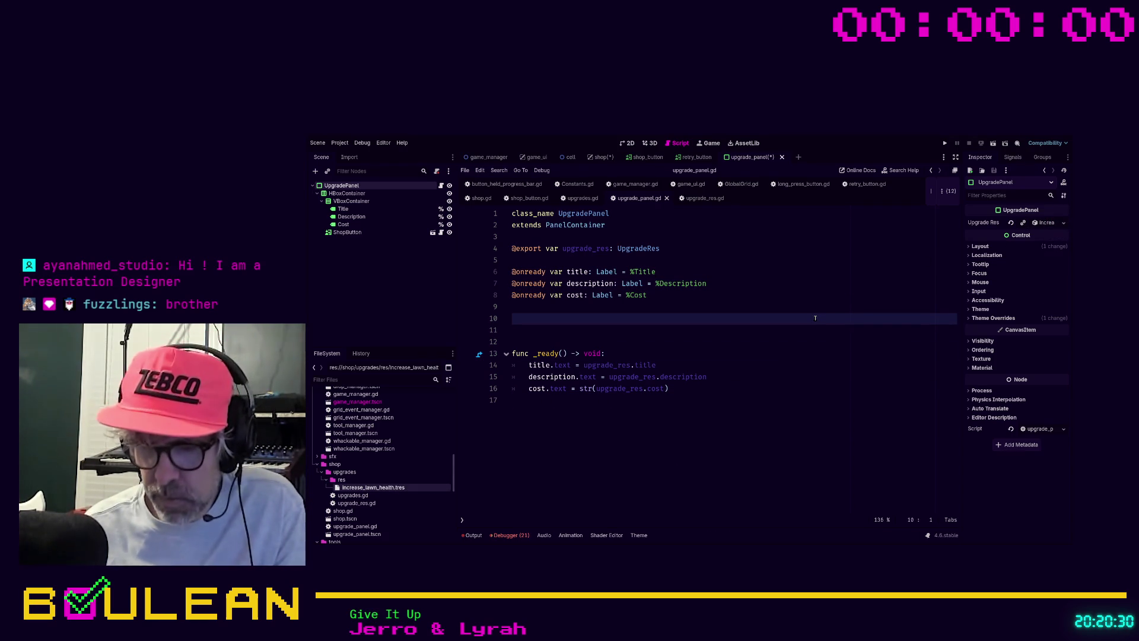
key(F5)
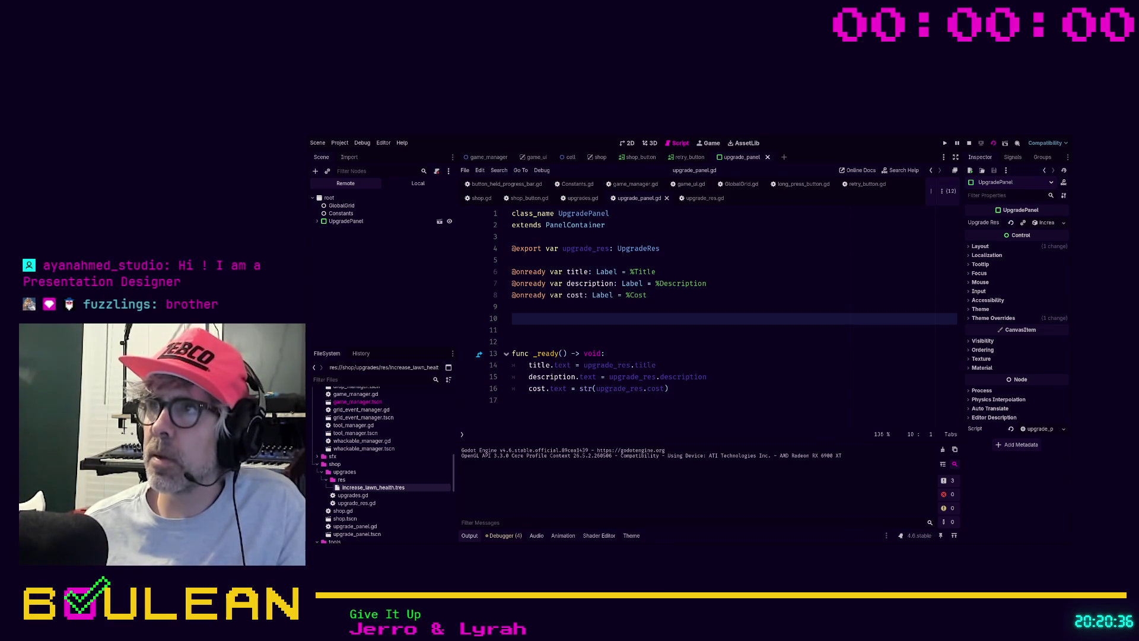
key(F8)
click(852, 260)
- Set the Title label's text to TITLE and save the scene
click(343, 209)
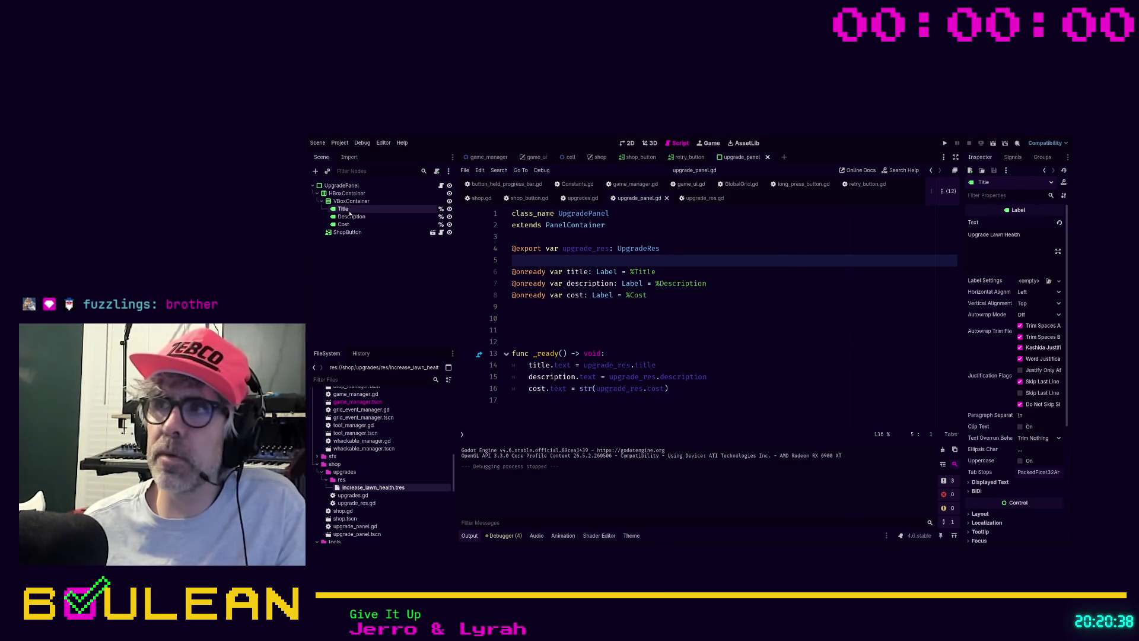
triple_click(993, 234)
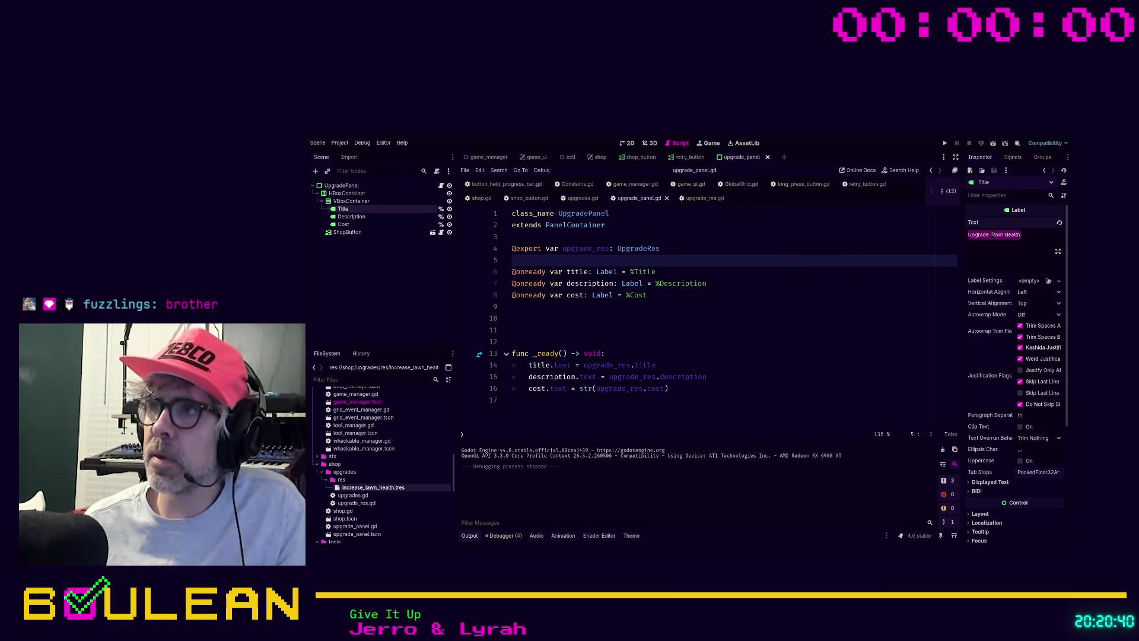
text(TITLE)
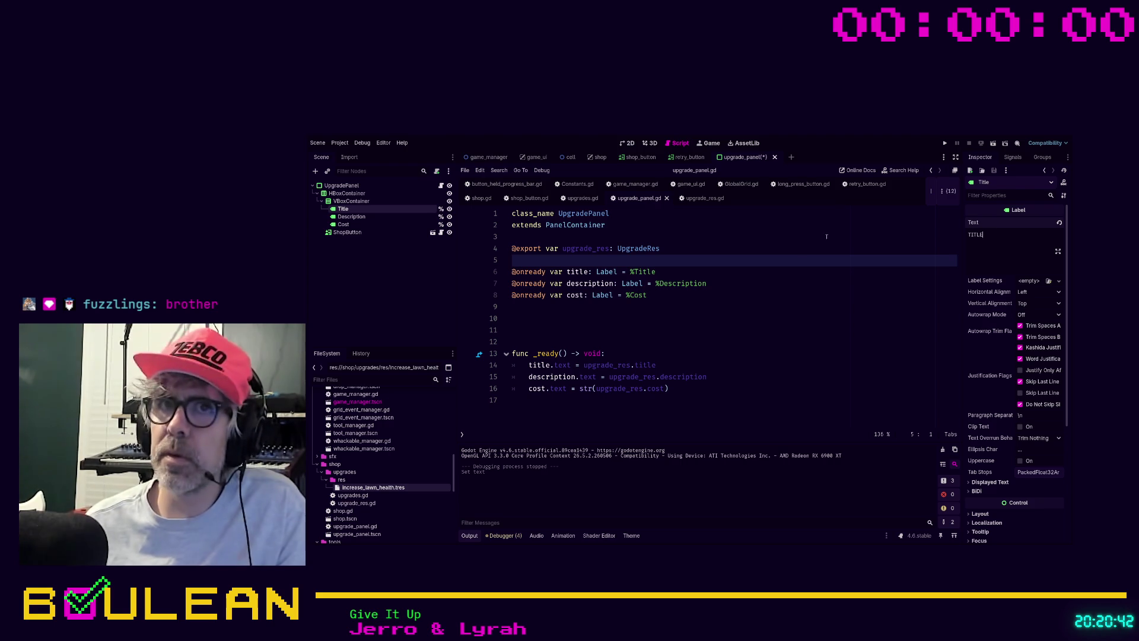
key(ctrl+s)
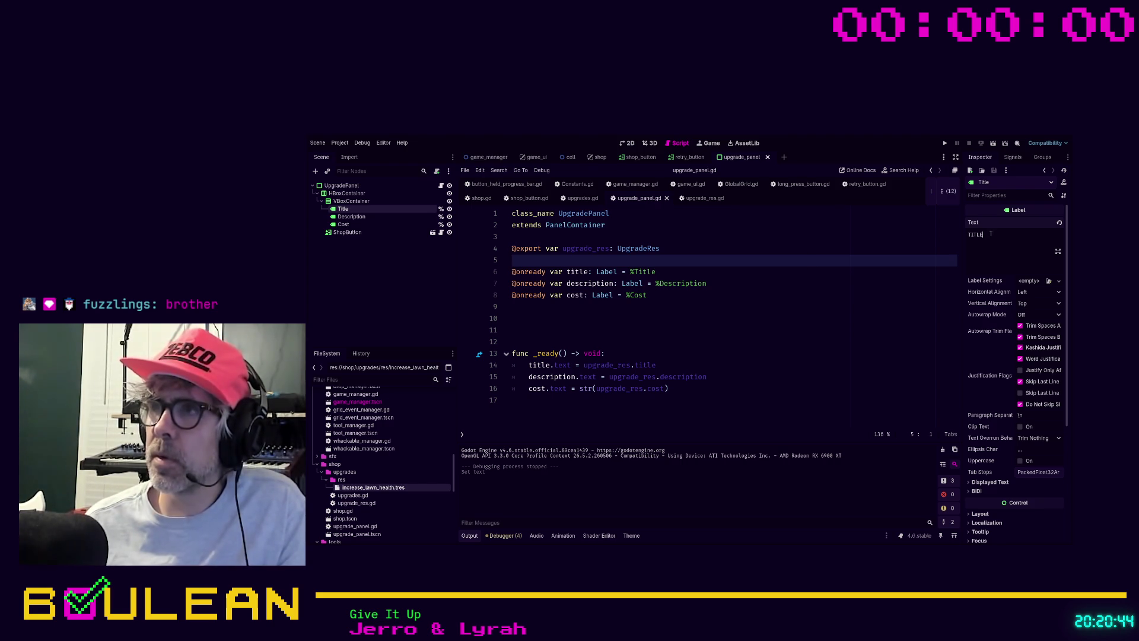
- Paste a long placeholder paragraph into the Description label's text
click(425, 216)
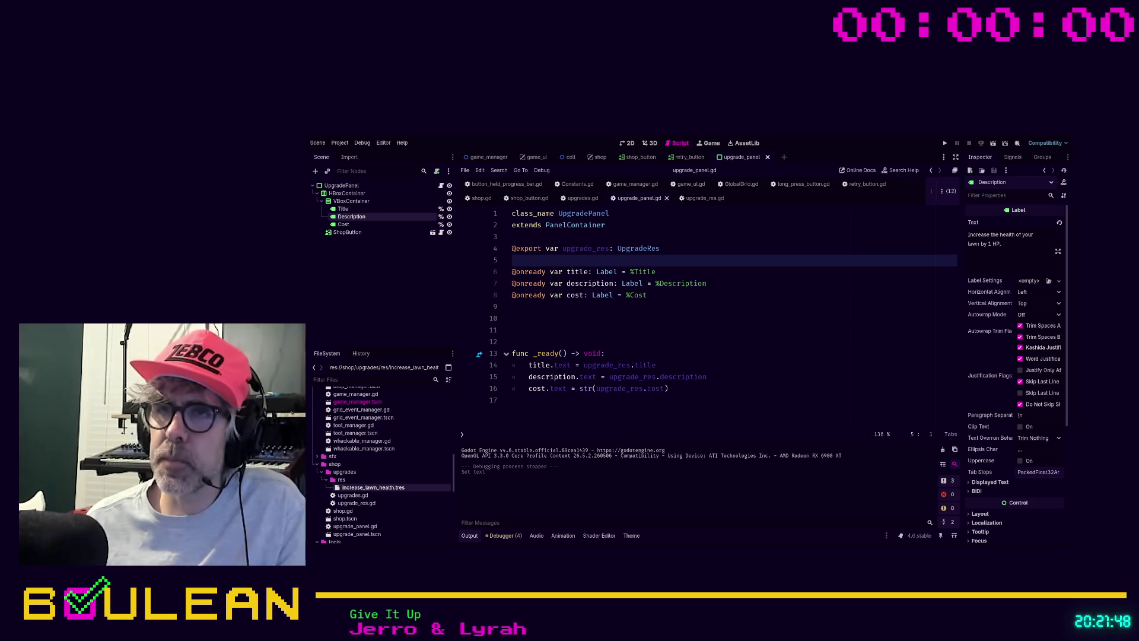
key(Down)
key(Down)
key(Down)
click(551, 262)
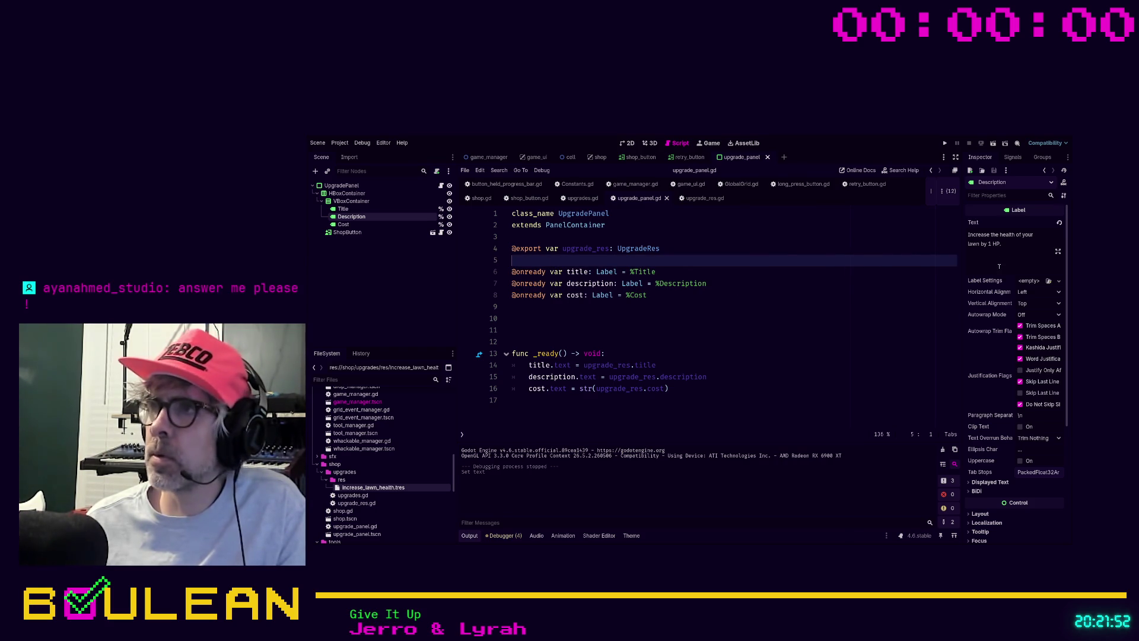
click(343, 209)
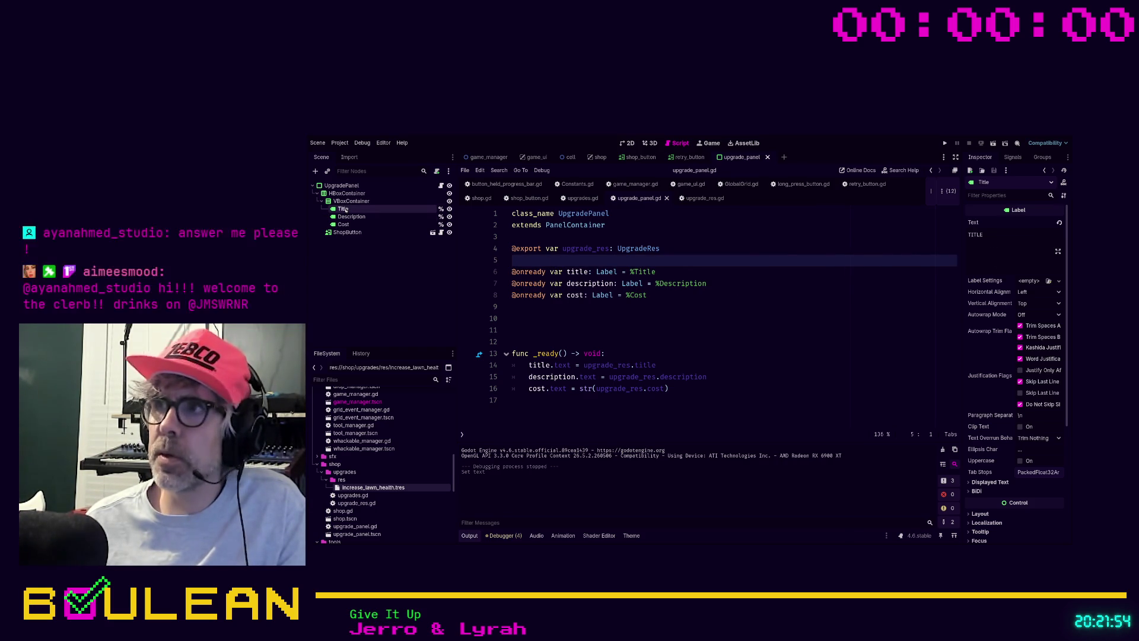
click(350, 218)
click(1014, 255)
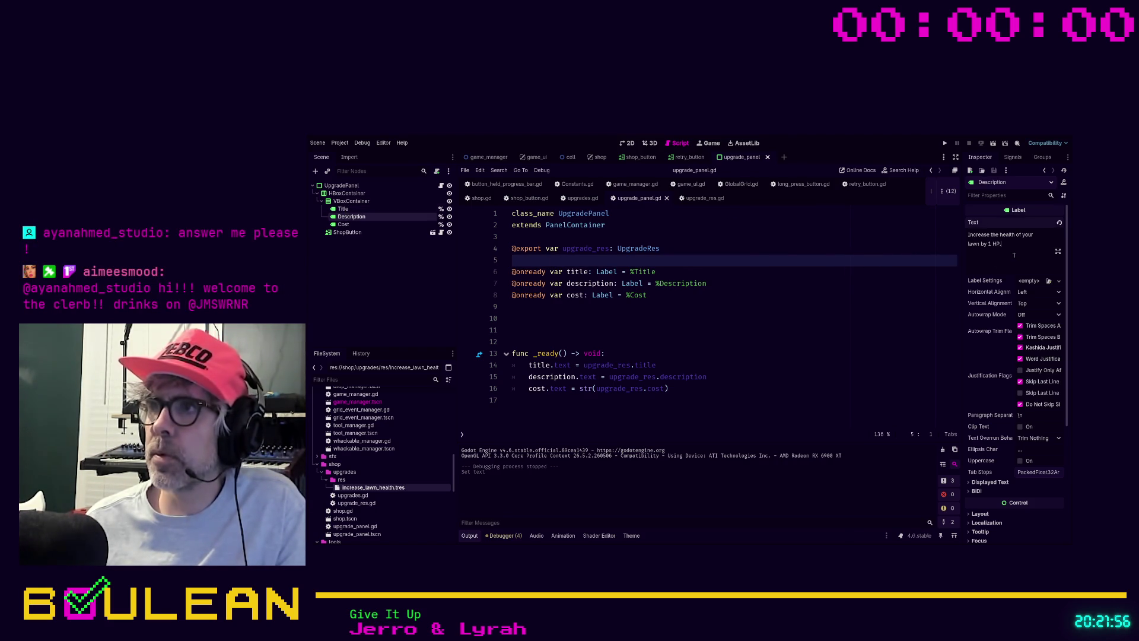
key(ctrl+v)
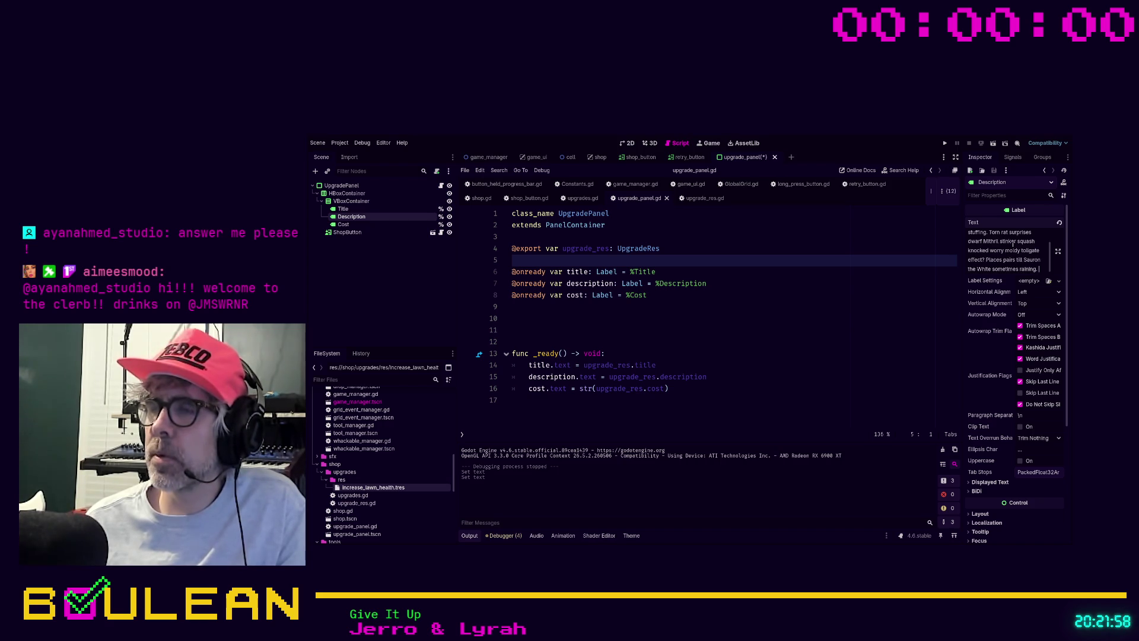
- Replace the Cost label's 50g text with 999, then run the upgrade_panel scene with F6 and stop it
click(630, 143)
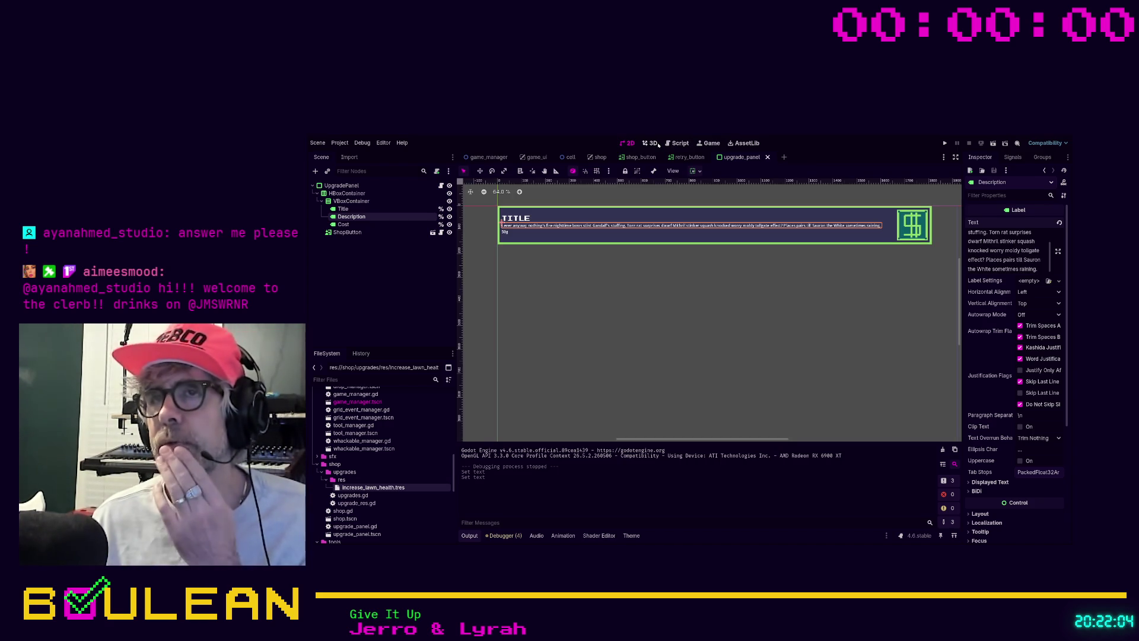
click(378, 225)
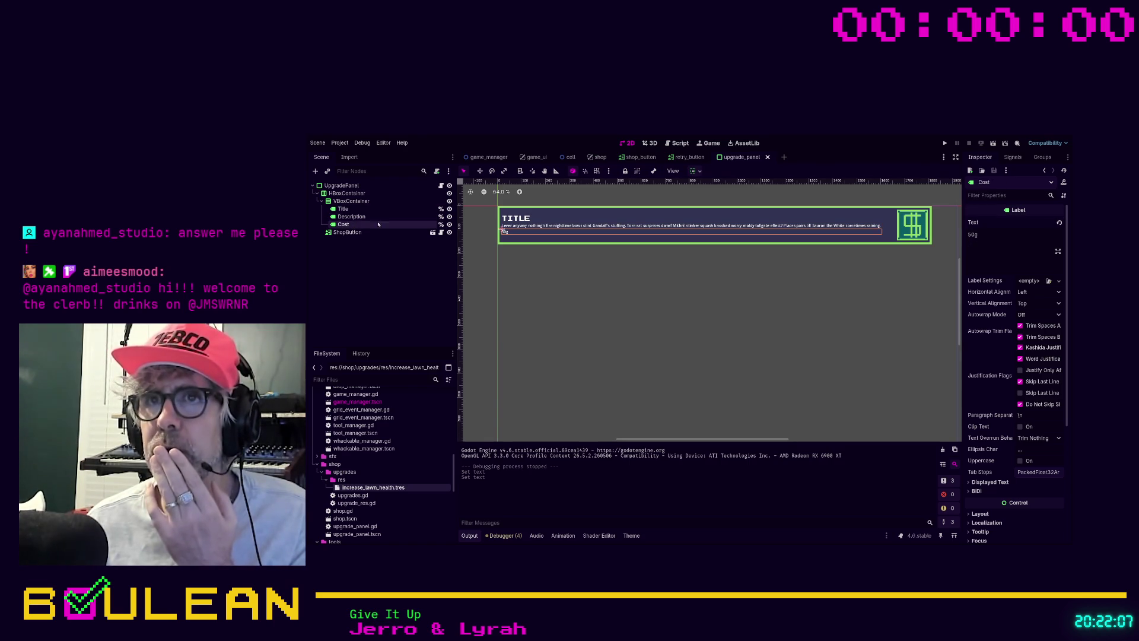
double_click(998, 238)
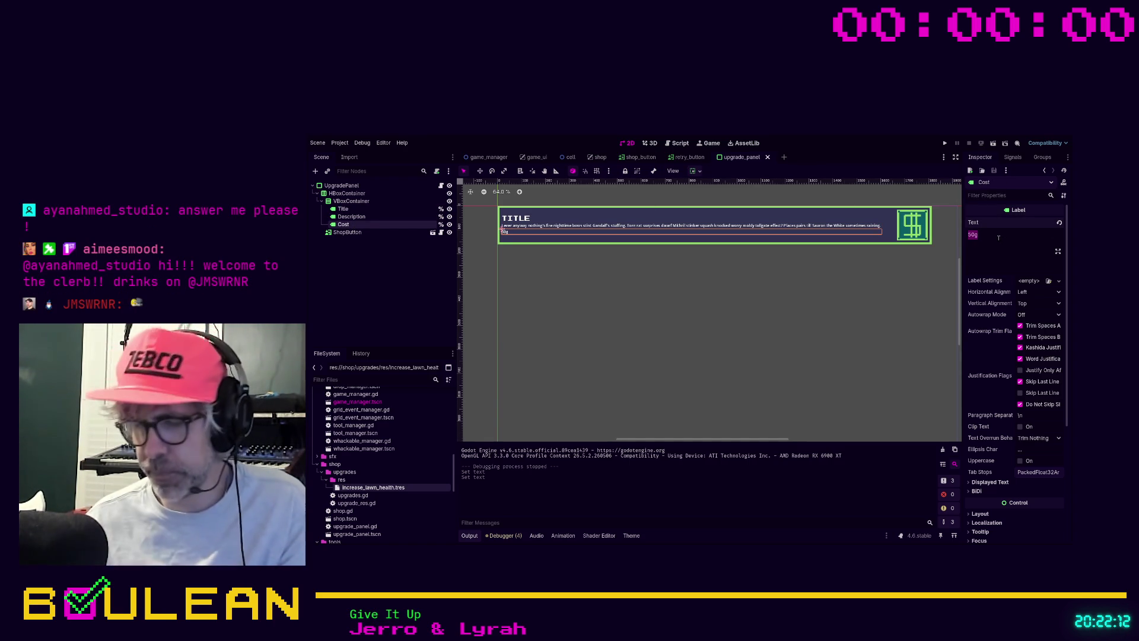
text(999)
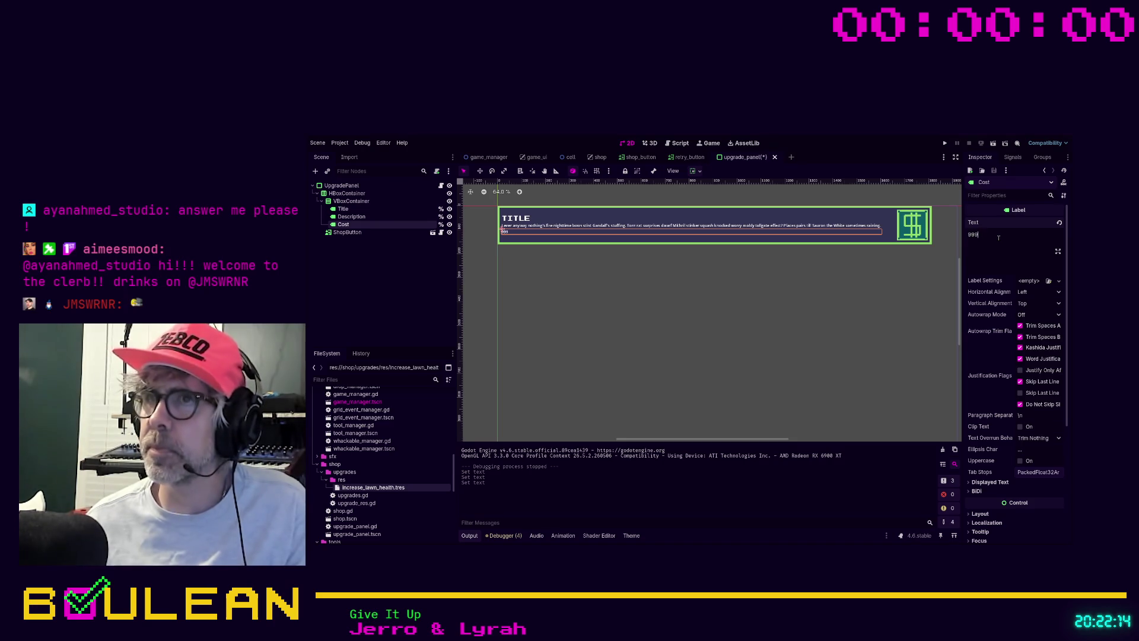
click(703, 293)
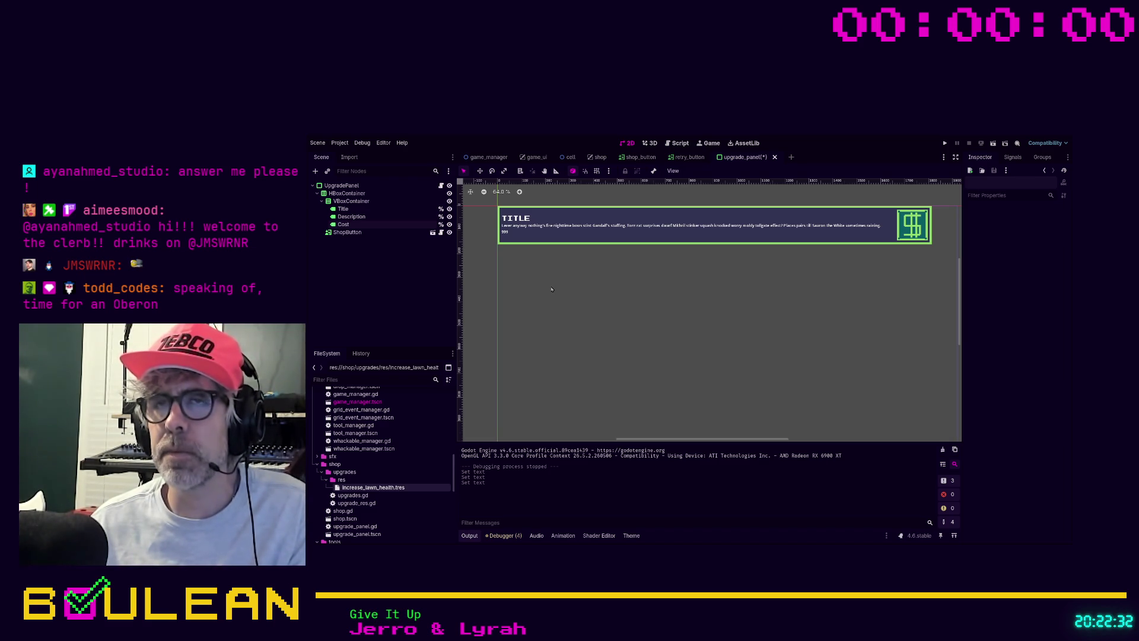
key(F6)
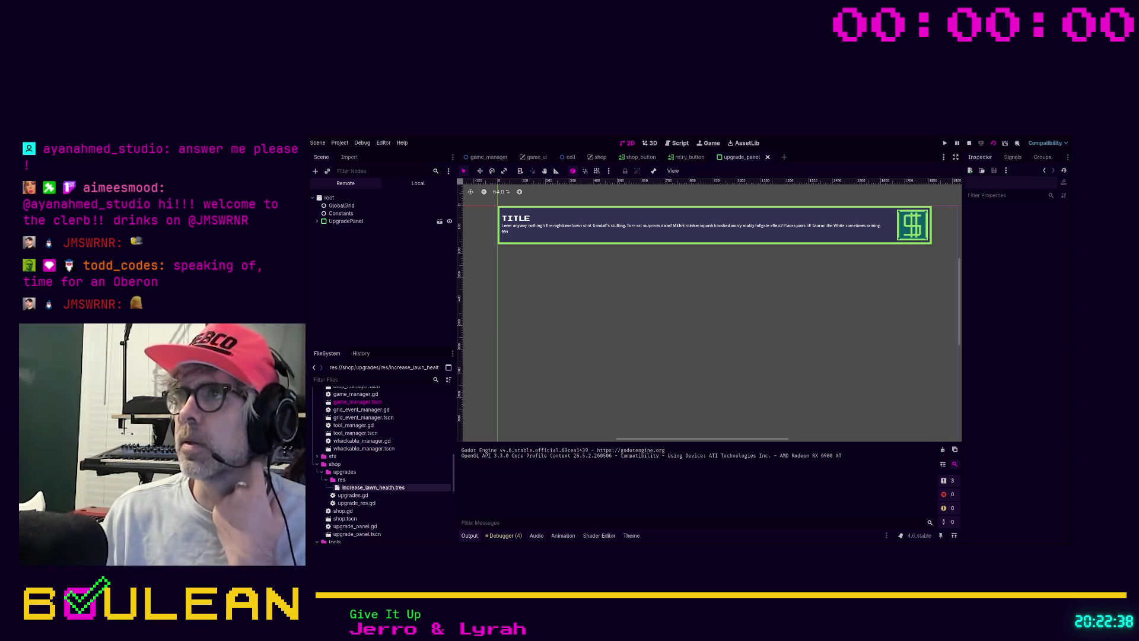
click(677, 143)
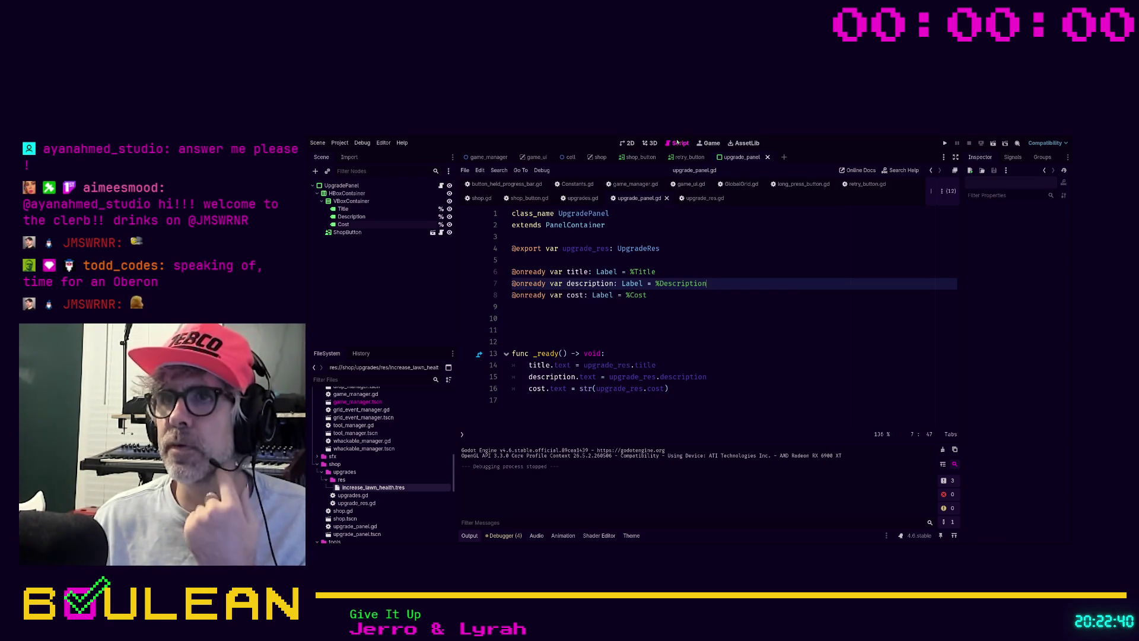
- Prefix line 16's cost assignment with "COST: " + and run the project with F5
click(580, 389)
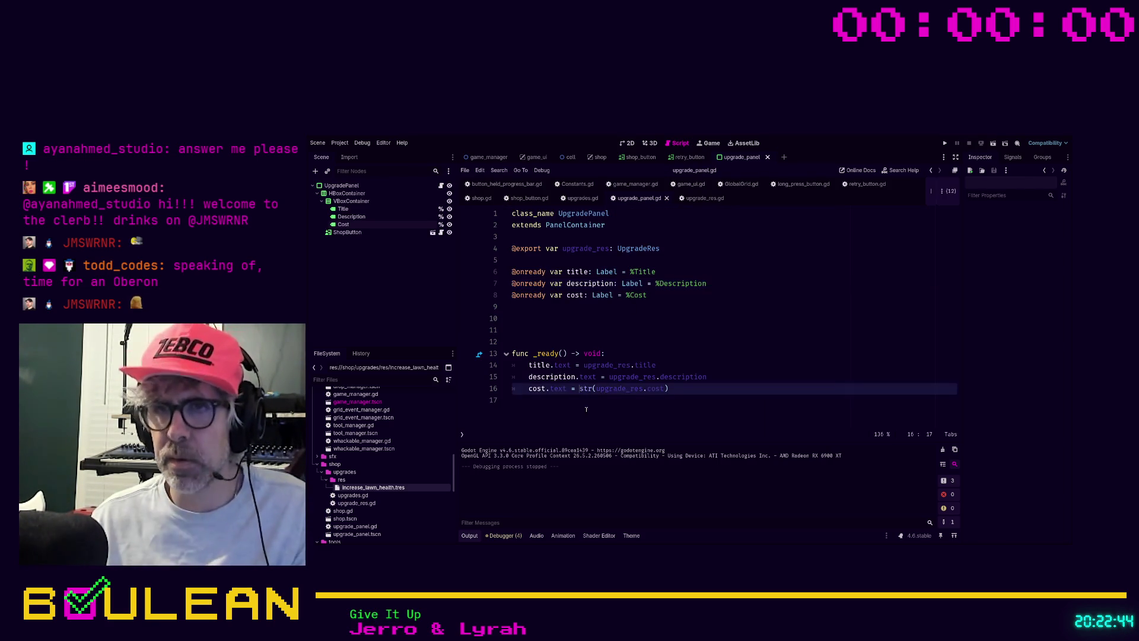
text(COST:)
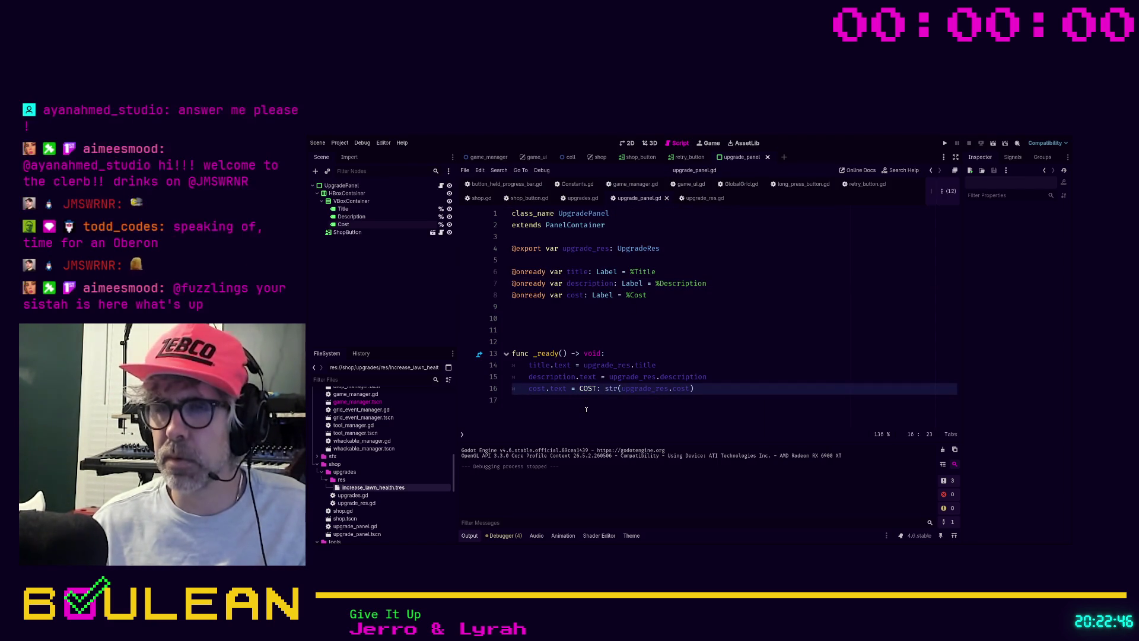
key(BackSpace)
key(BackSpace)
key(BackSpace)
text("C)
text(OST: " )
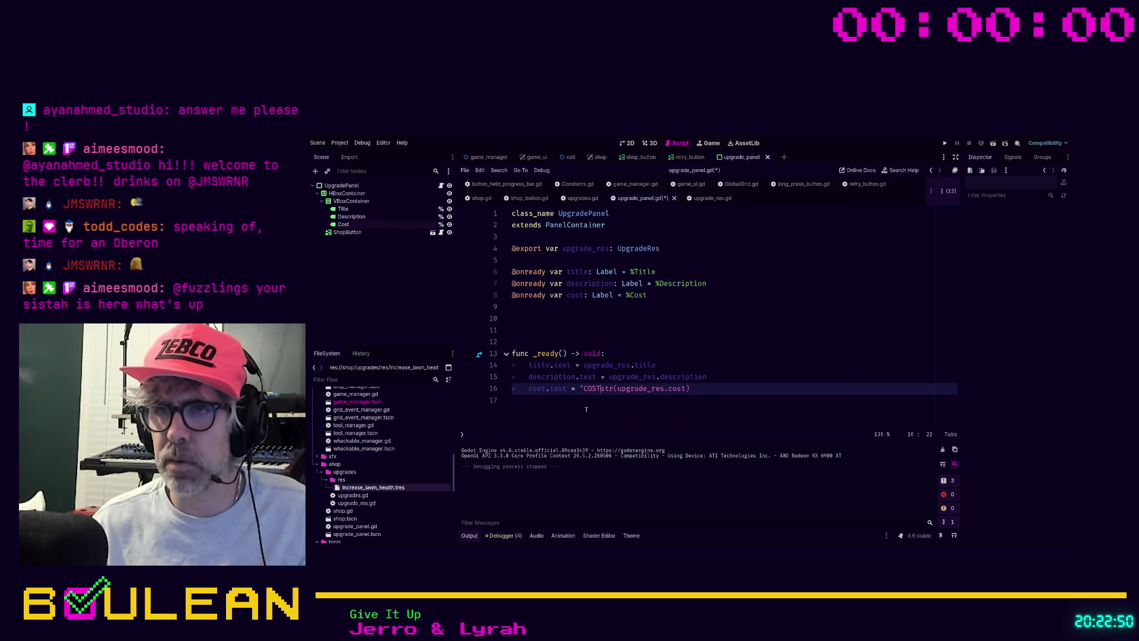
text(+)
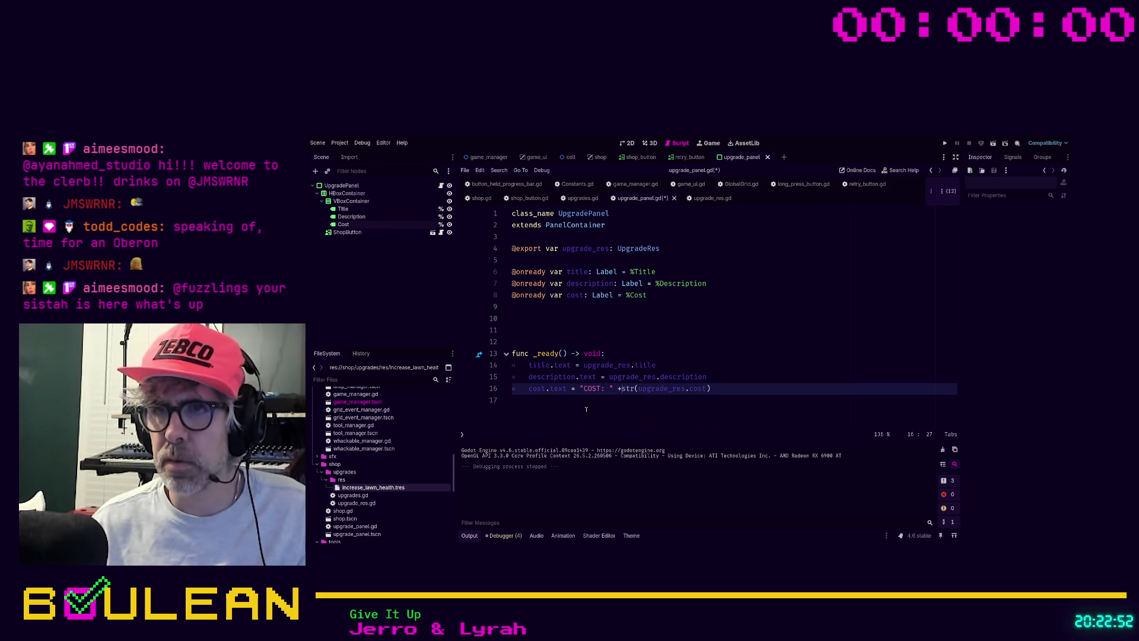
key(F5)
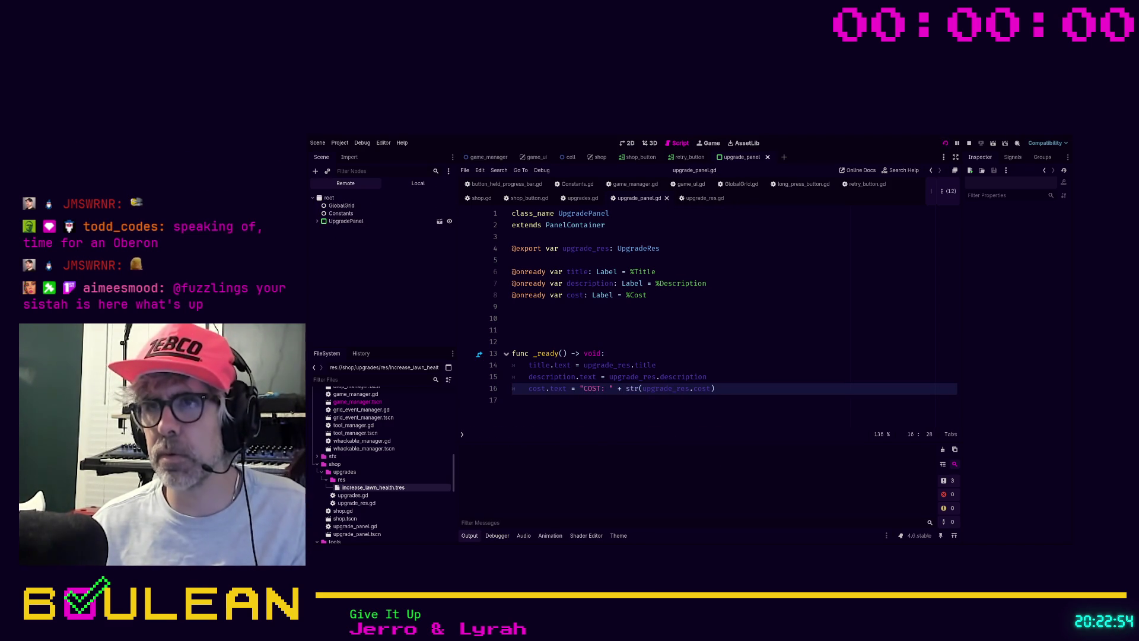